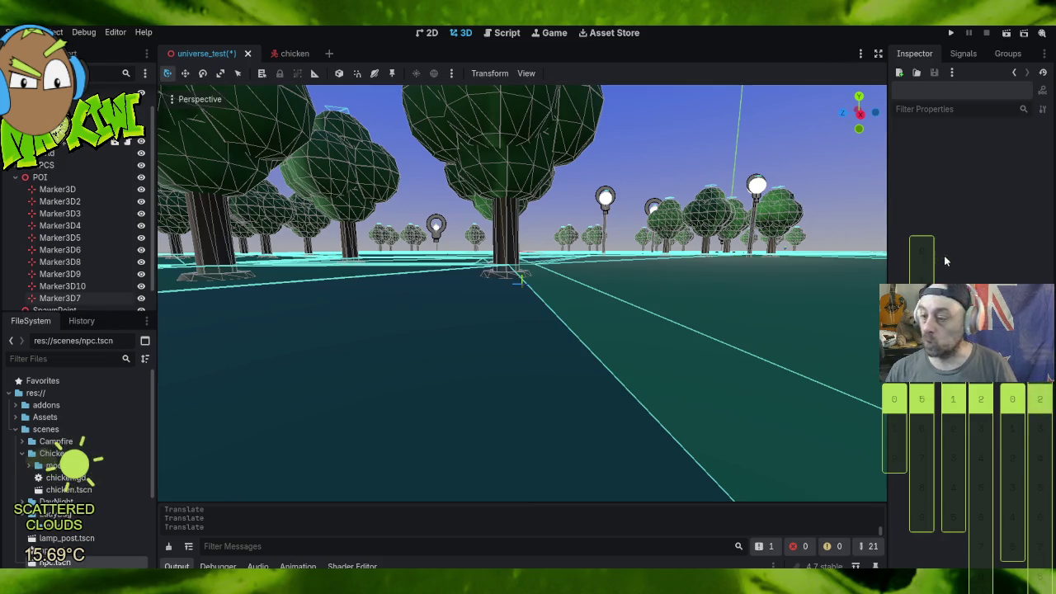
Step: Save the universe_test scene and run the project to see chickens around the campfire
scroll(588, 188, down, 3)
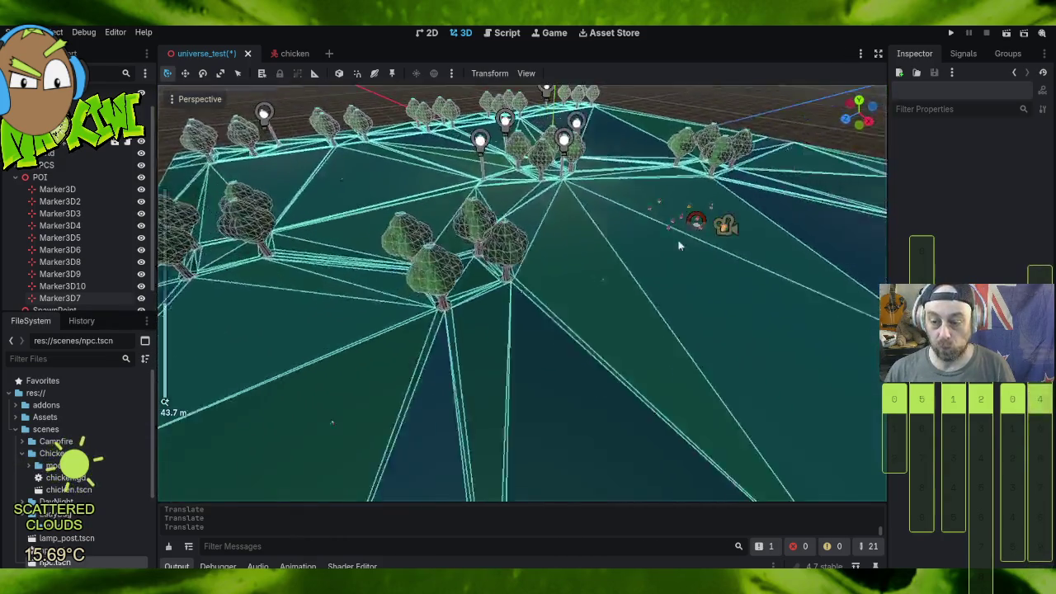
drag(672, 245, 685, 245)
click(953, 33)
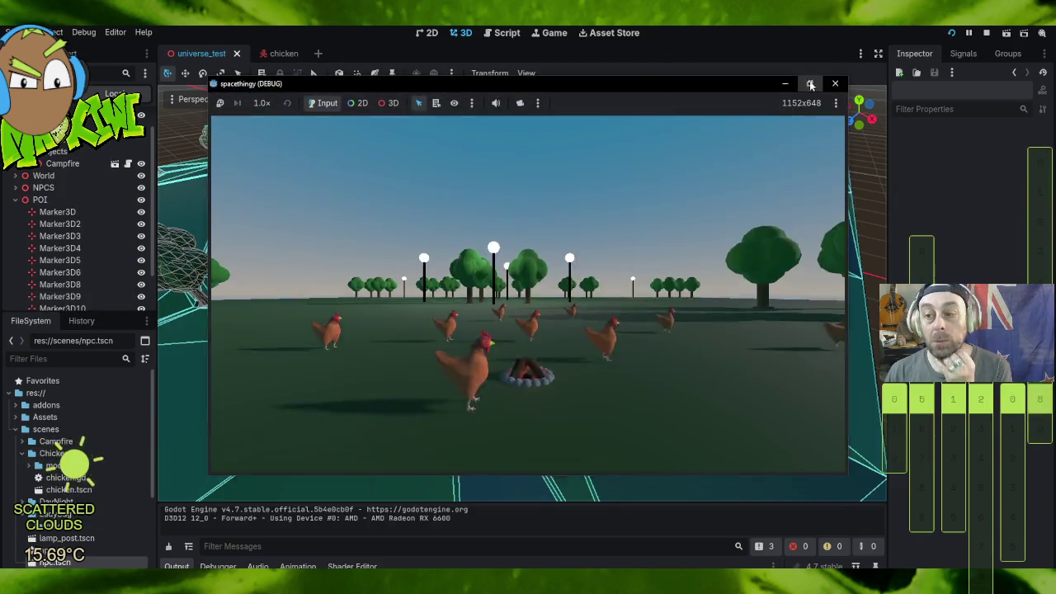
Step: Watch the chickens wander in the full-screen game window, then stop the game
click(808, 83)
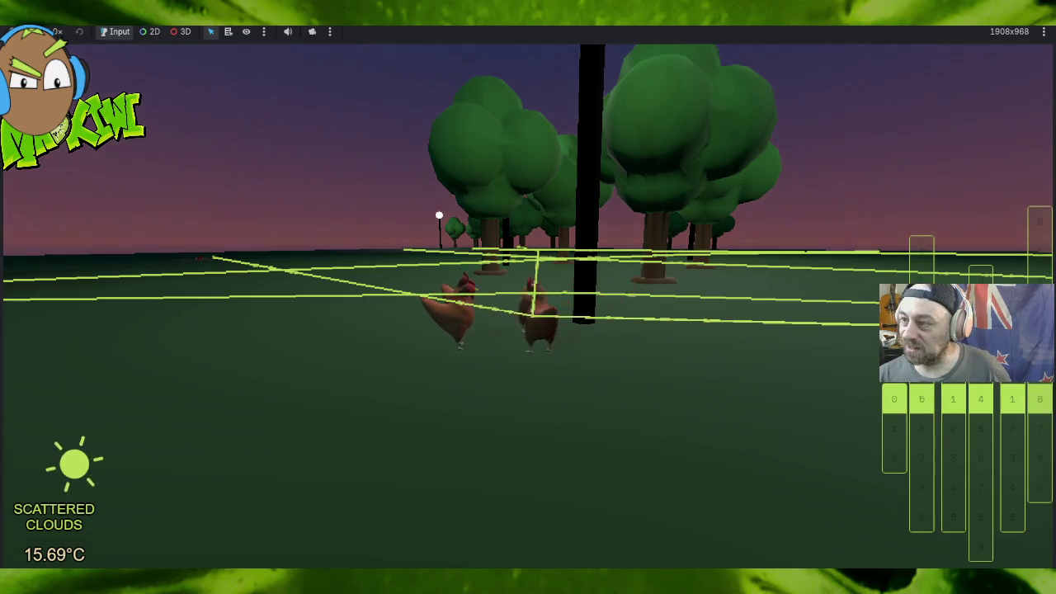
key(Escape)
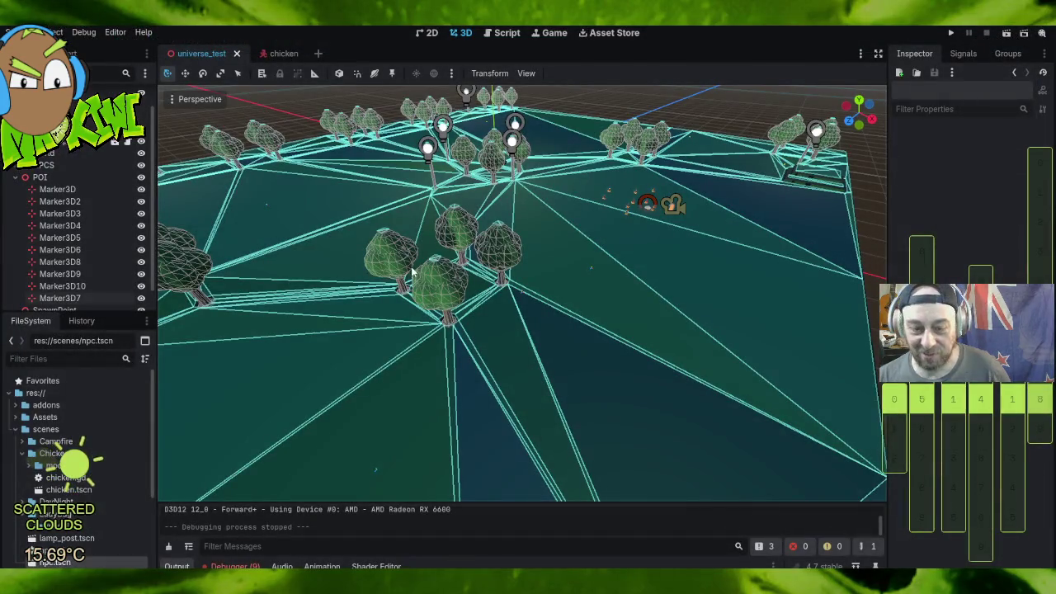
Step: Inspect where POI markers Marker3D7, Marker3D10, Marker3D9, Marker3D8 and Marker3D5 sit
click(60, 298)
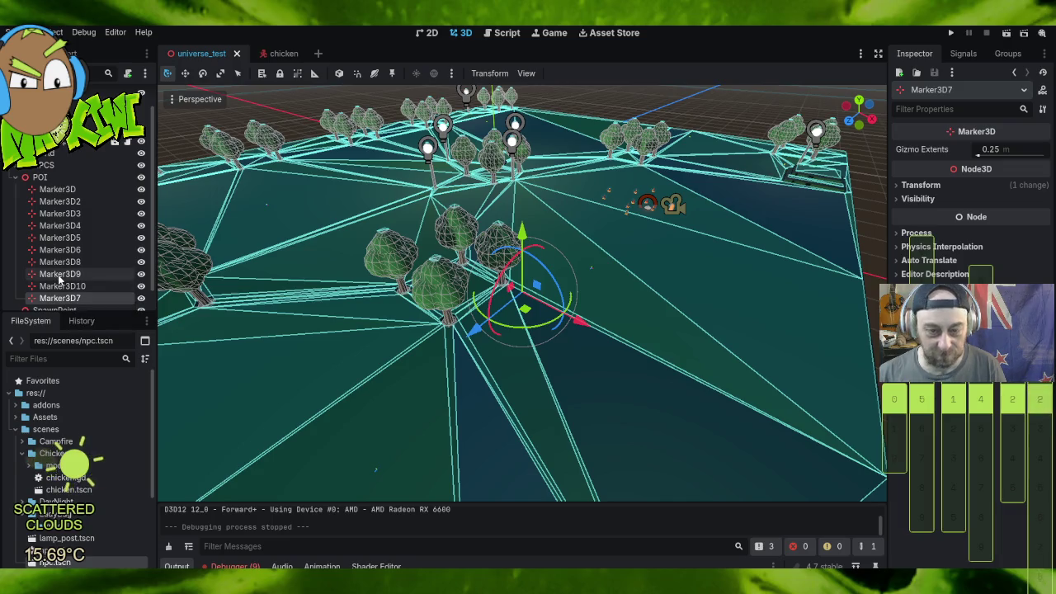
click(68, 285)
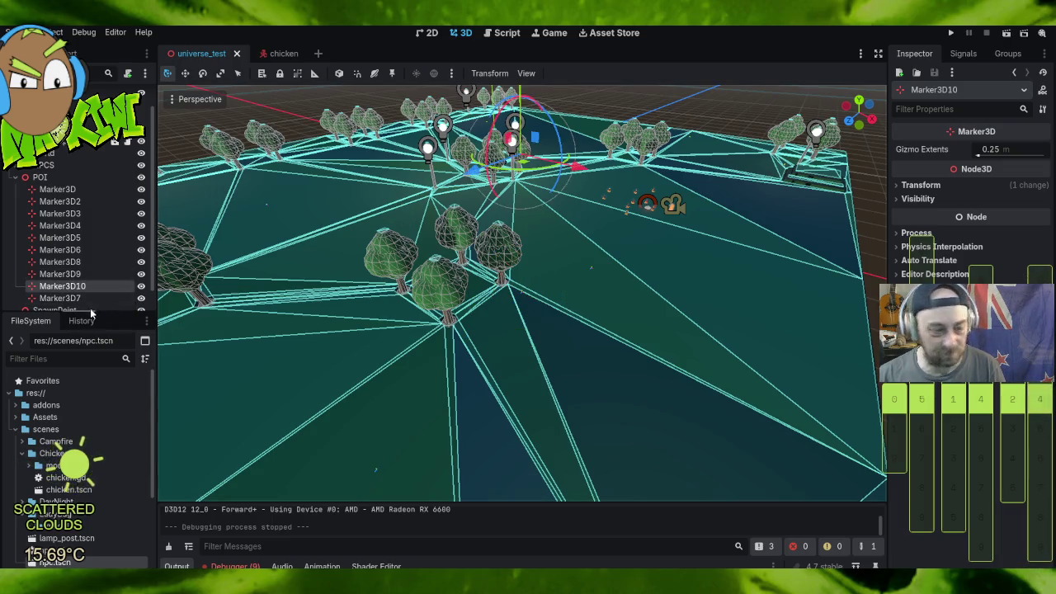
click(73, 275)
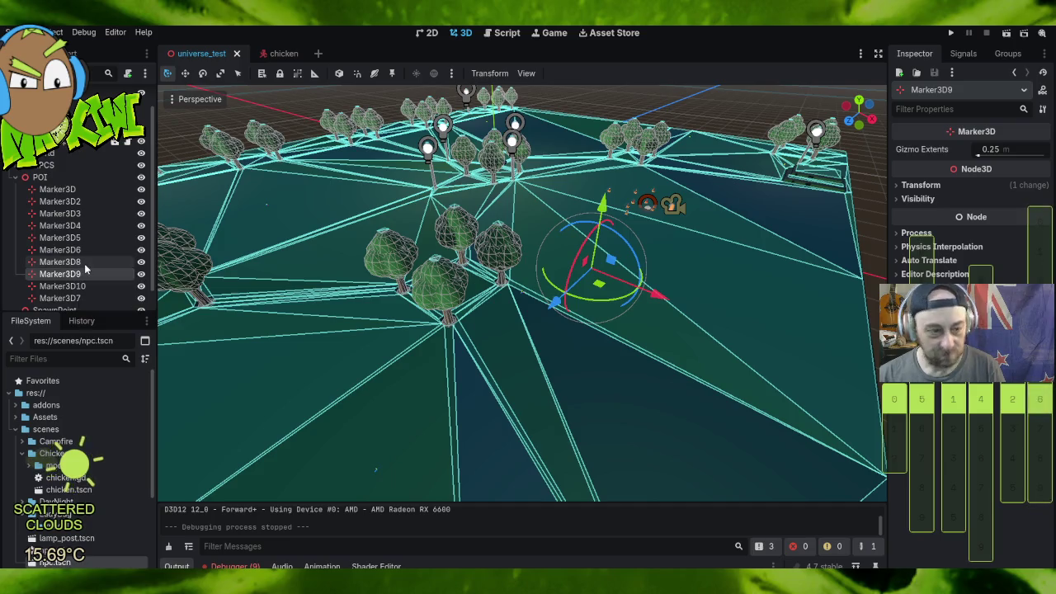
click(85, 263)
key(Up)
key(Up)
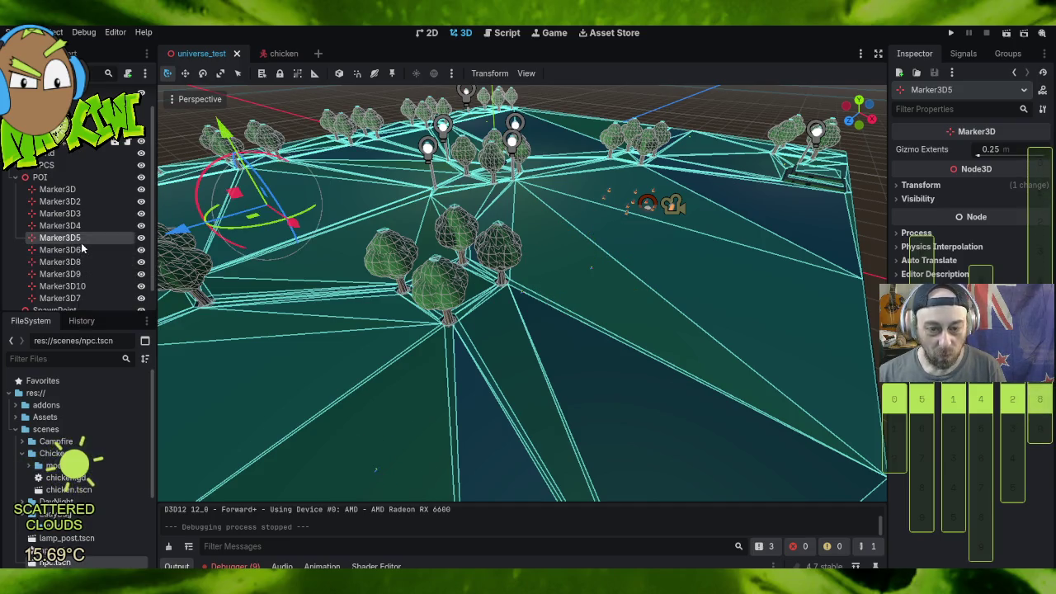
Step: Check Marker3D3 and Marker3D positions, collapse POI, and switch to the chicken scene
drag(177, 195, 347, 195)
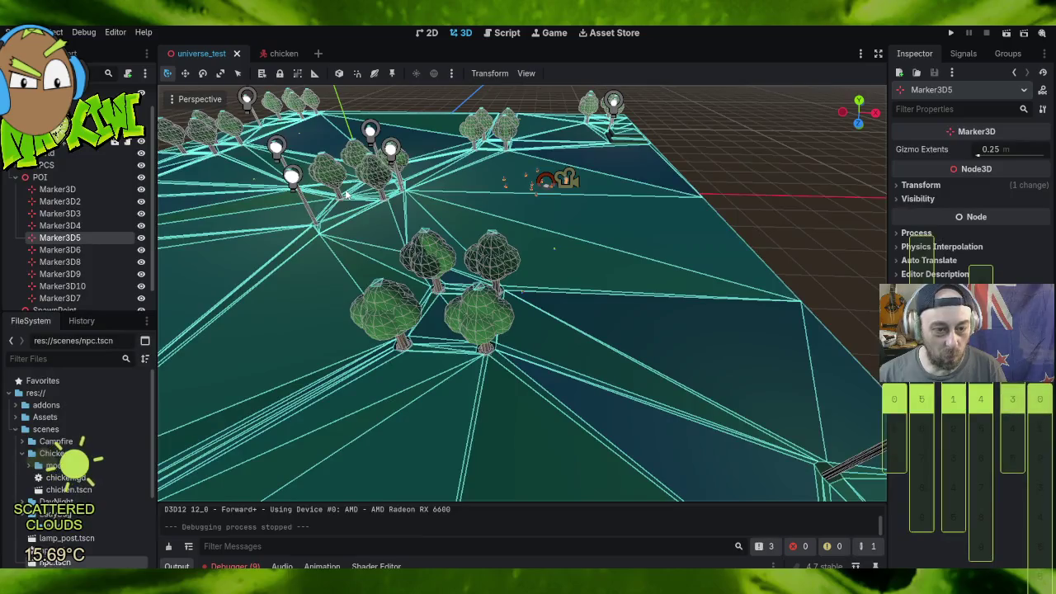
click(71, 213)
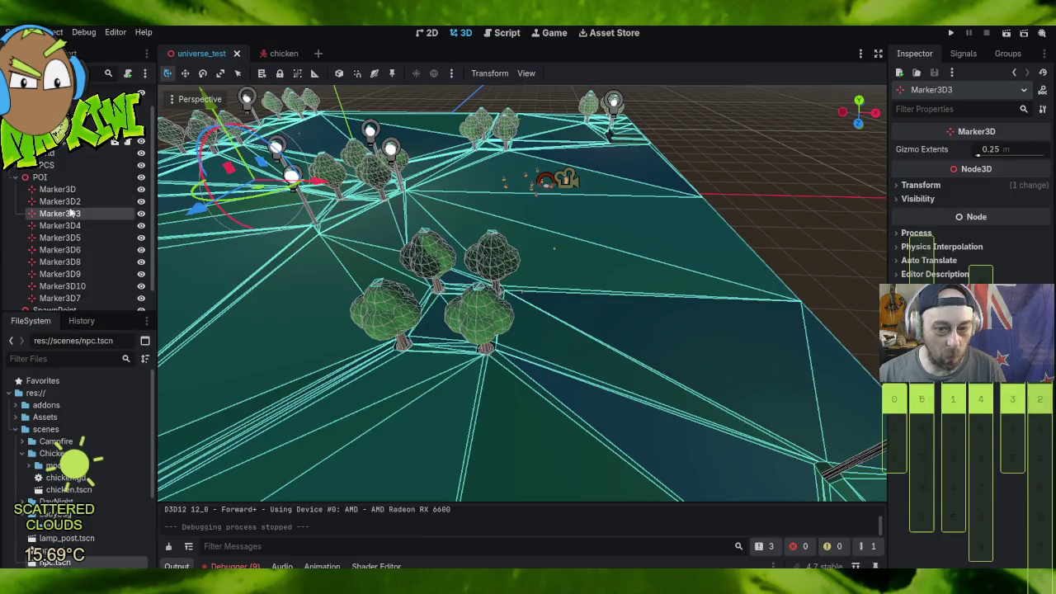
click(71, 190)
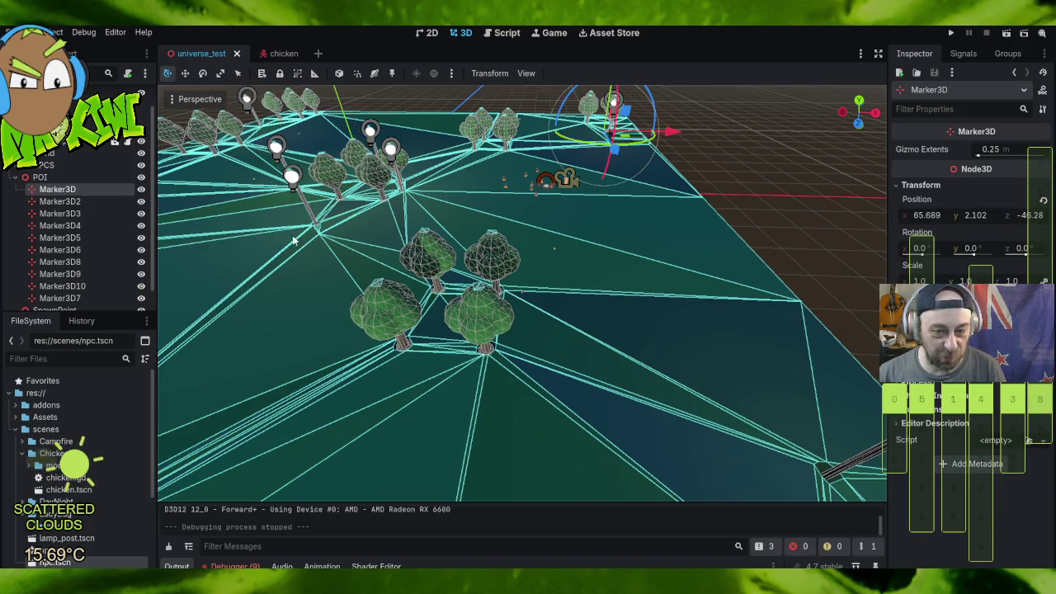
click(15, 178)
click(278, 55)
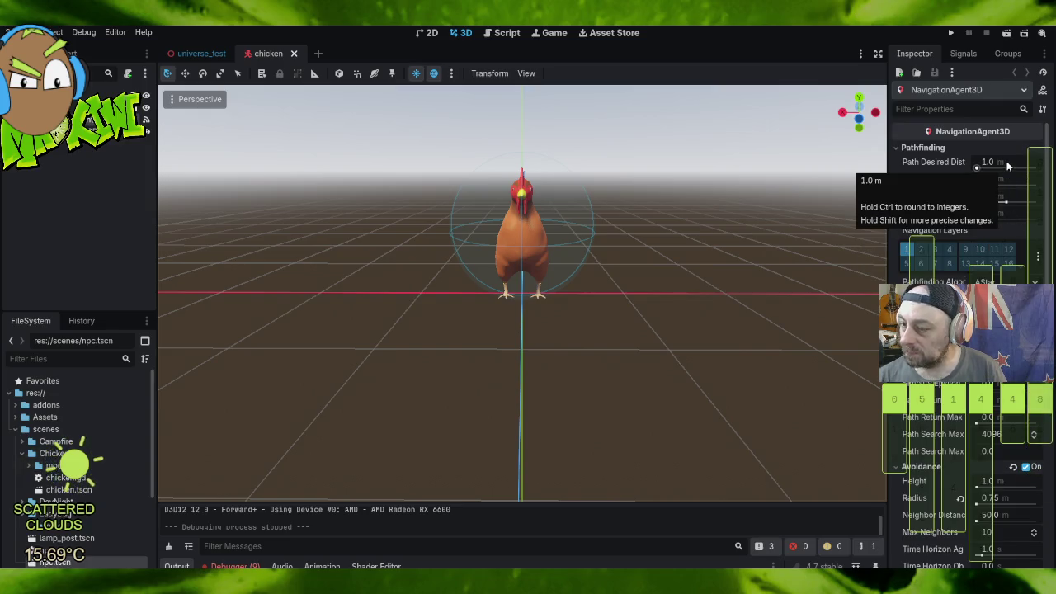
Step: Set the chicken NavigationAgent3D avoidance radius to 1.0 m and run the game
scroll(1007, 165, down, 6)
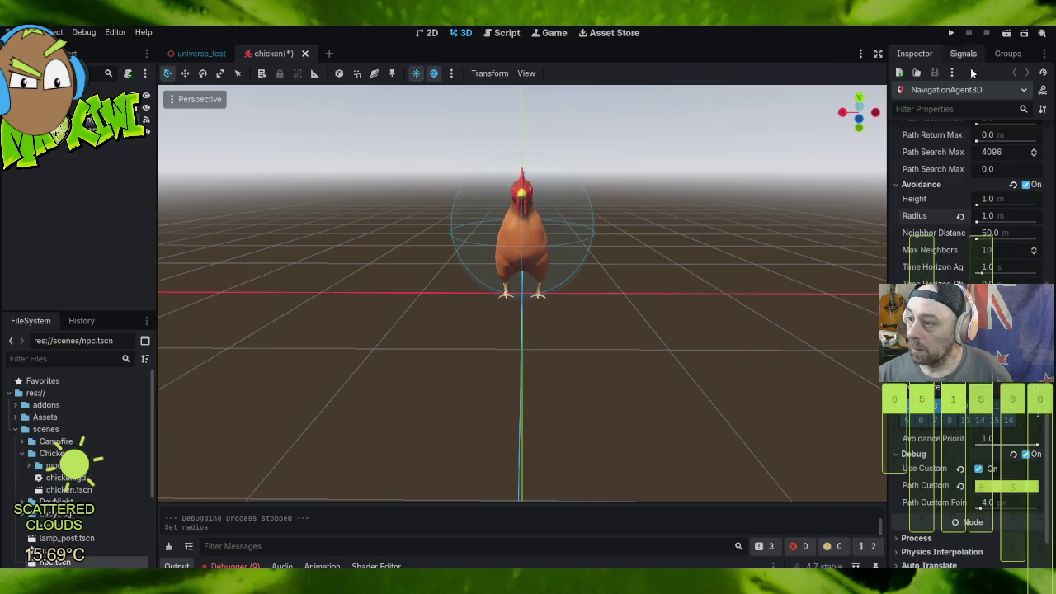
click(960, 215)
click(1019, 217)
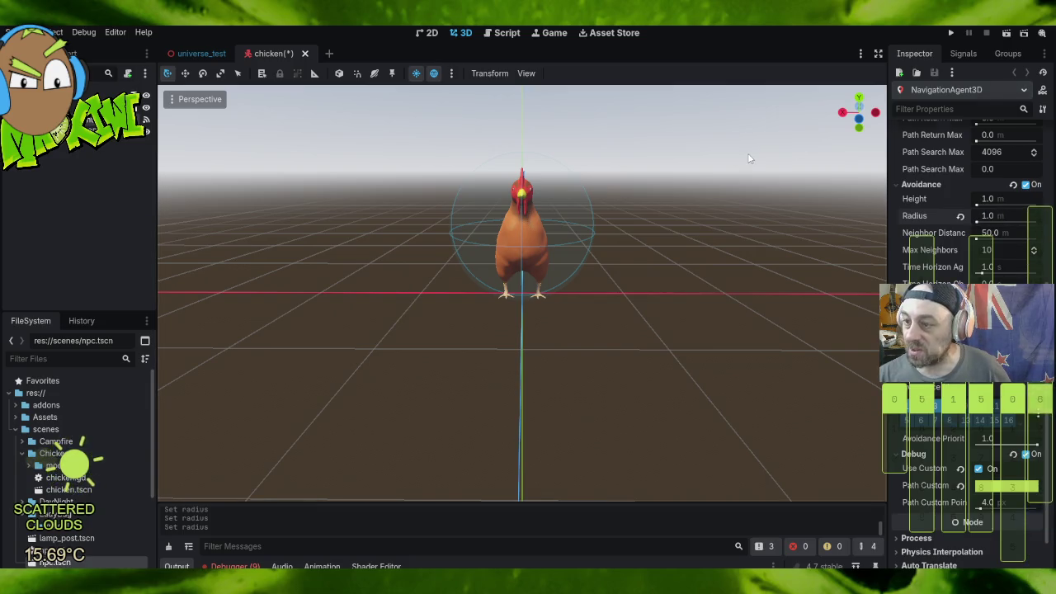
click(750, 158)
click(949, 34)
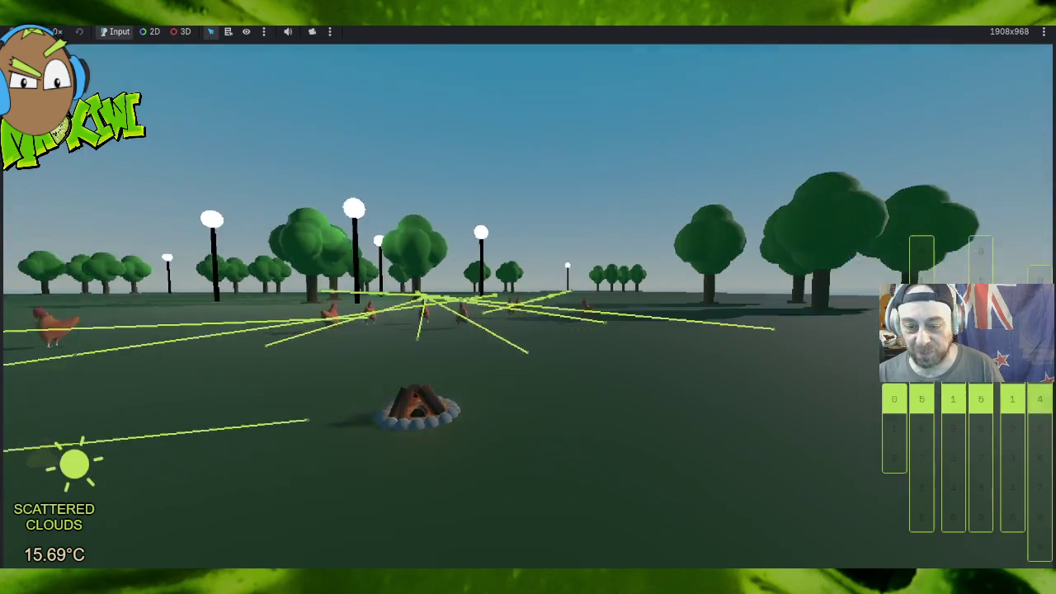
Step: Walk forward through the running park toward the lamp post, then stop the game
key(w)
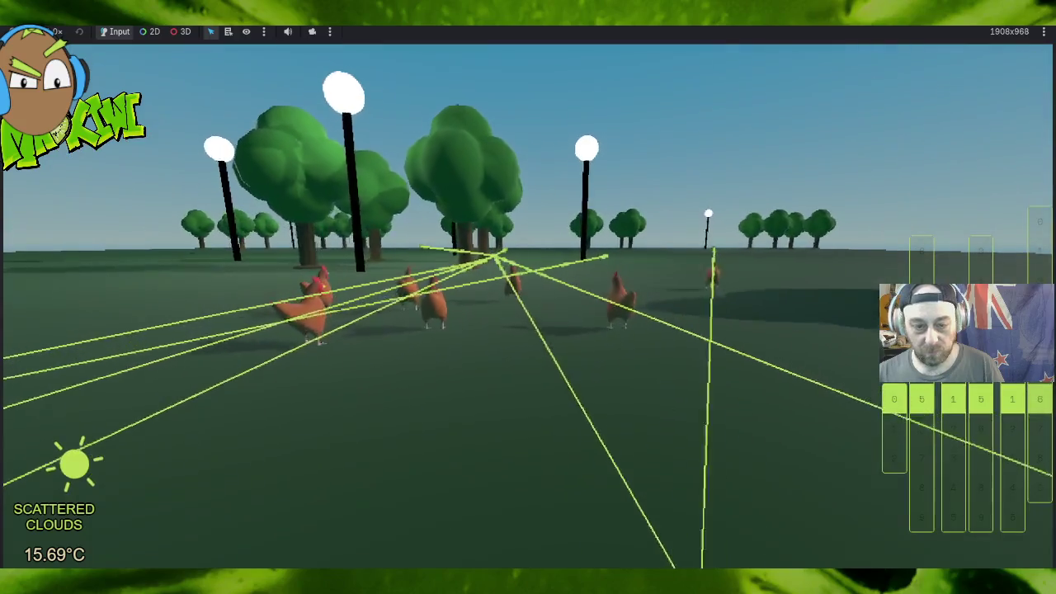
key(w)
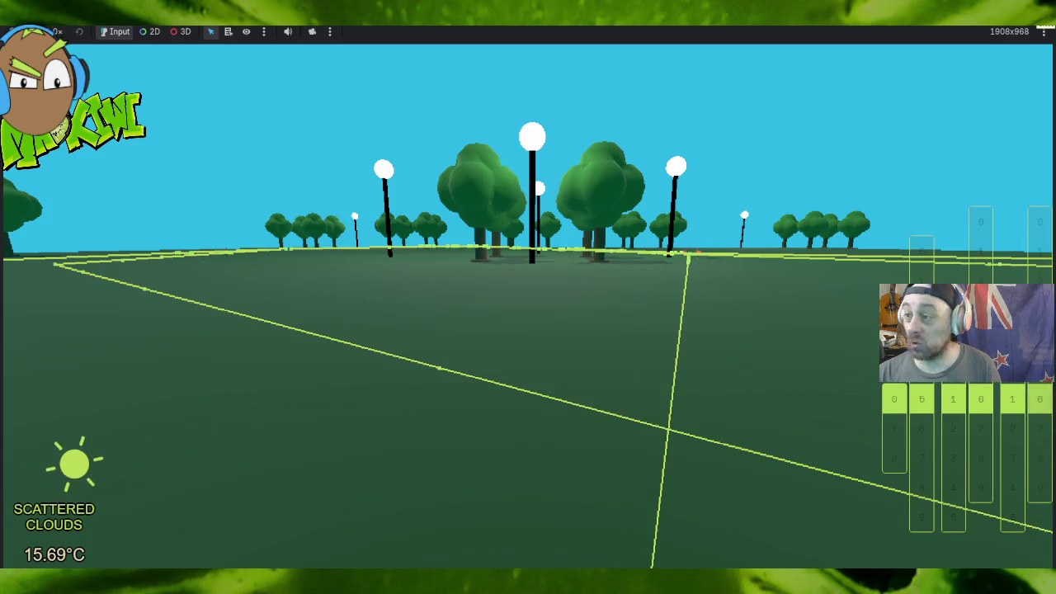
key(F8)
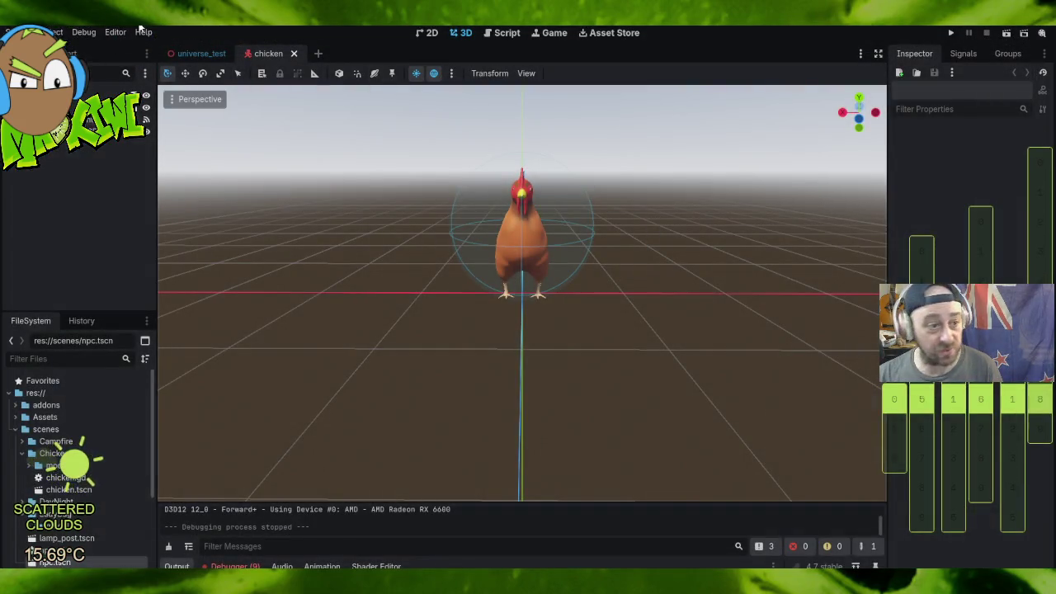
Step: Switch to the universe_test scene and frame the view on NavigationRegion3D
click(198, 53)
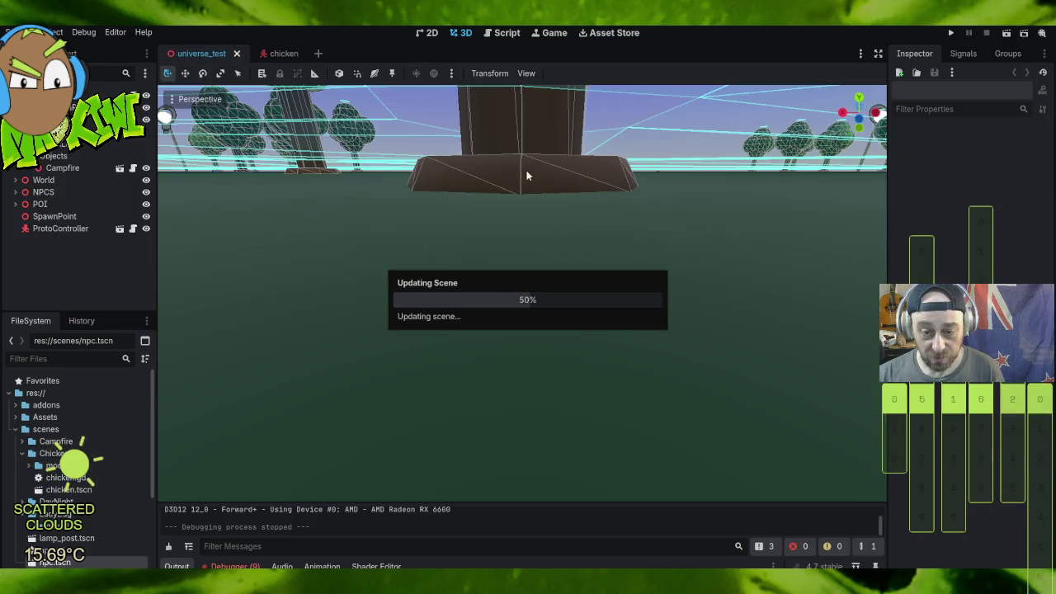
scroll(450, 206, up, 6)
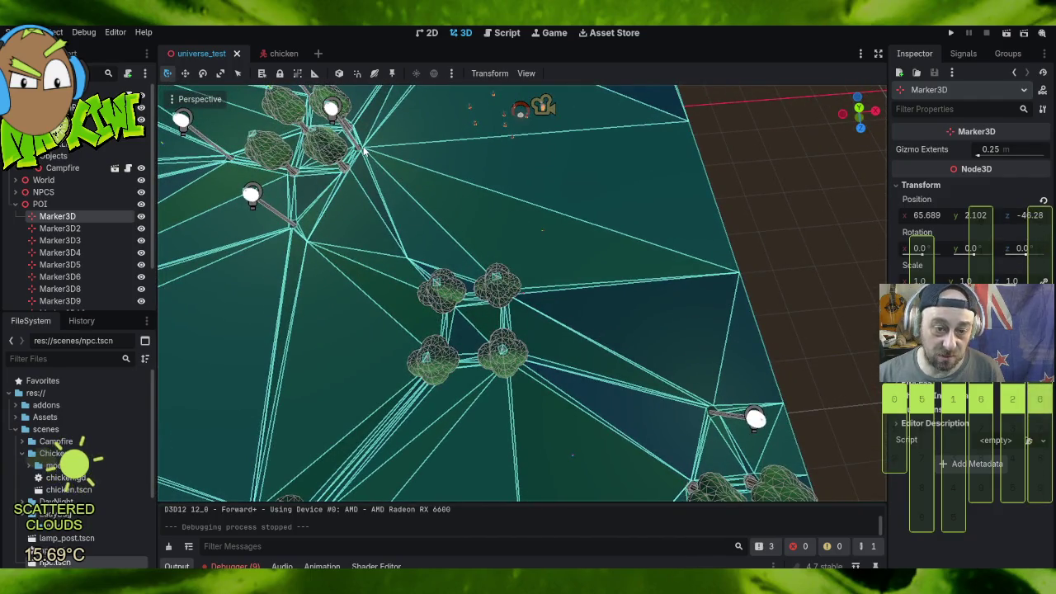
scroll(326, 145, up, 3)
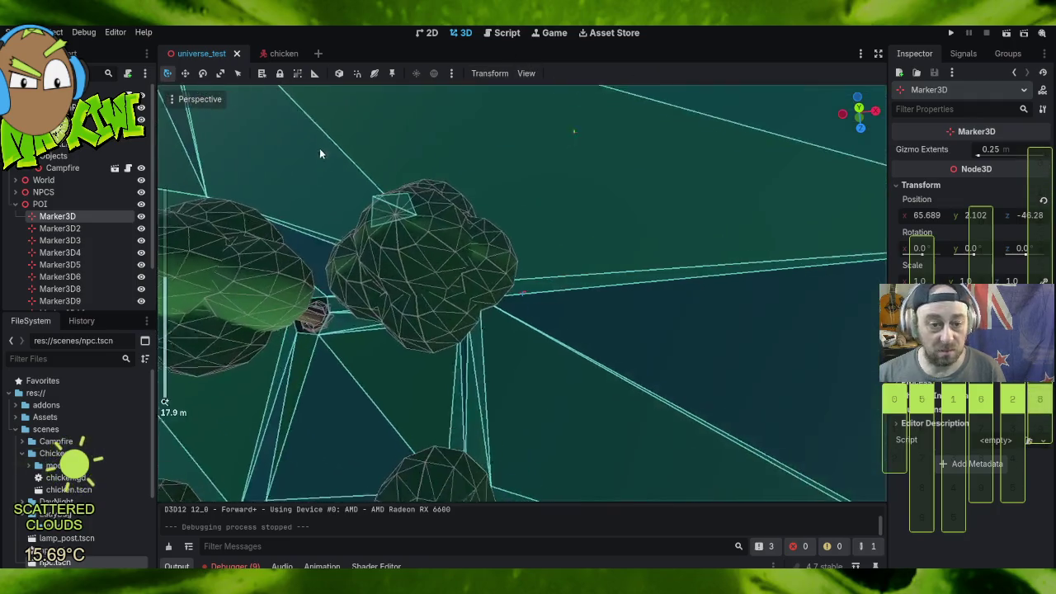
scroll(408, 132, up, 1)
scroll(400, 141, down, 4)
scroll(353, 130, up, 2)
click(336, 128)
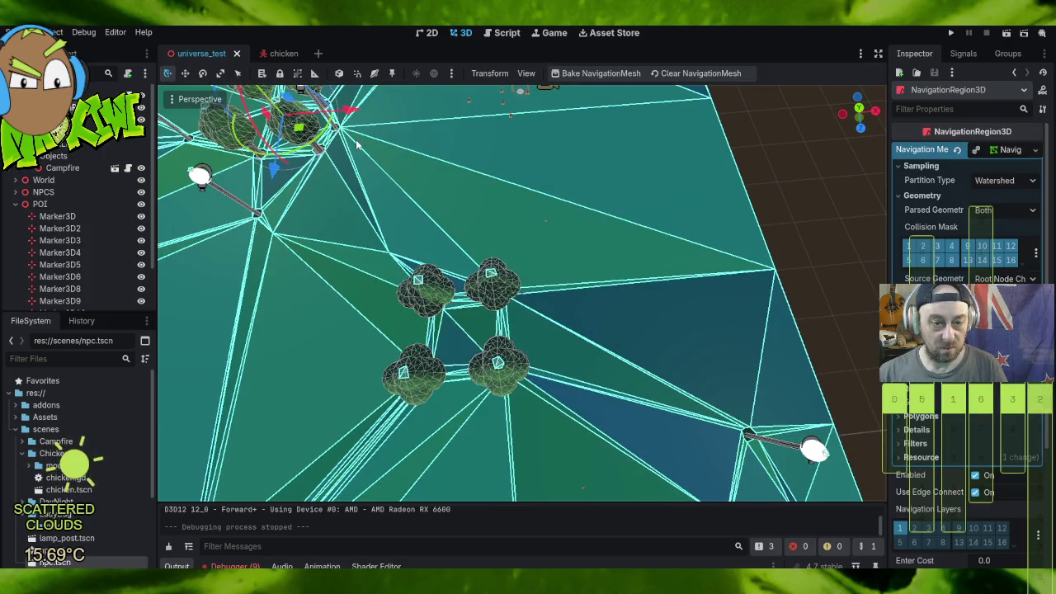
key(f)
Step: Get a low view of the navmesh around the big tree and select its lamp post
scroll(711, 356, up, 5)
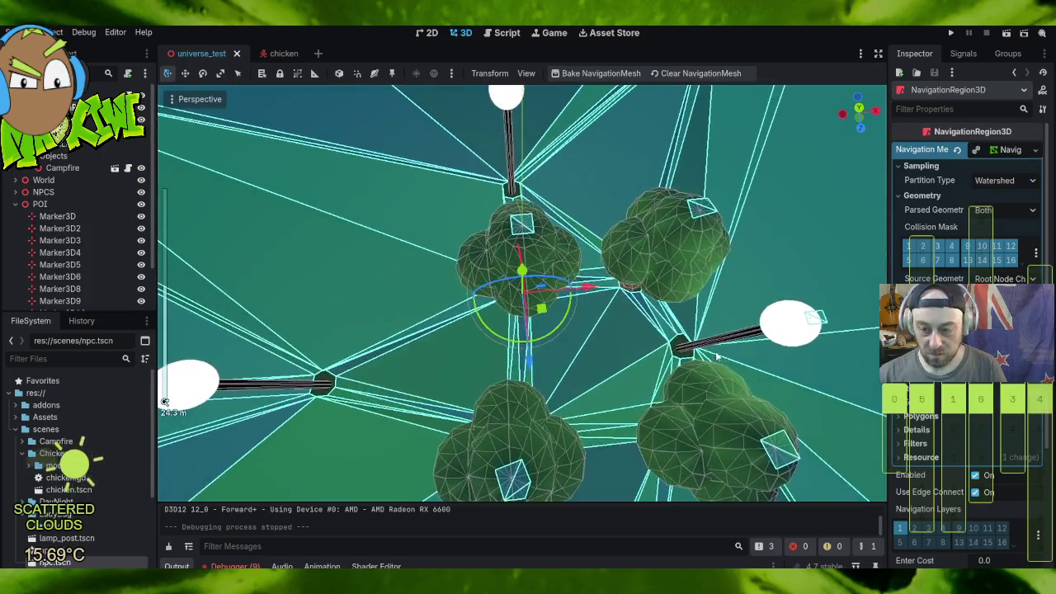
drag(833, 375, 573, 301)
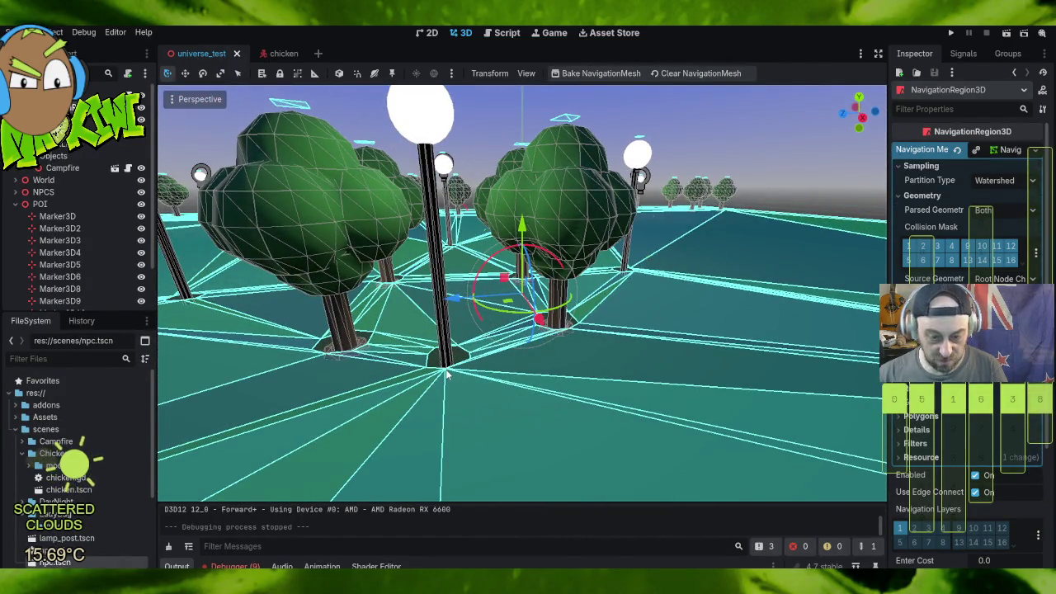
mouse_move(431, 379)
mouse_down()
mouse_move(523, 429)
mouse_move(496, 399)
mouse_up()
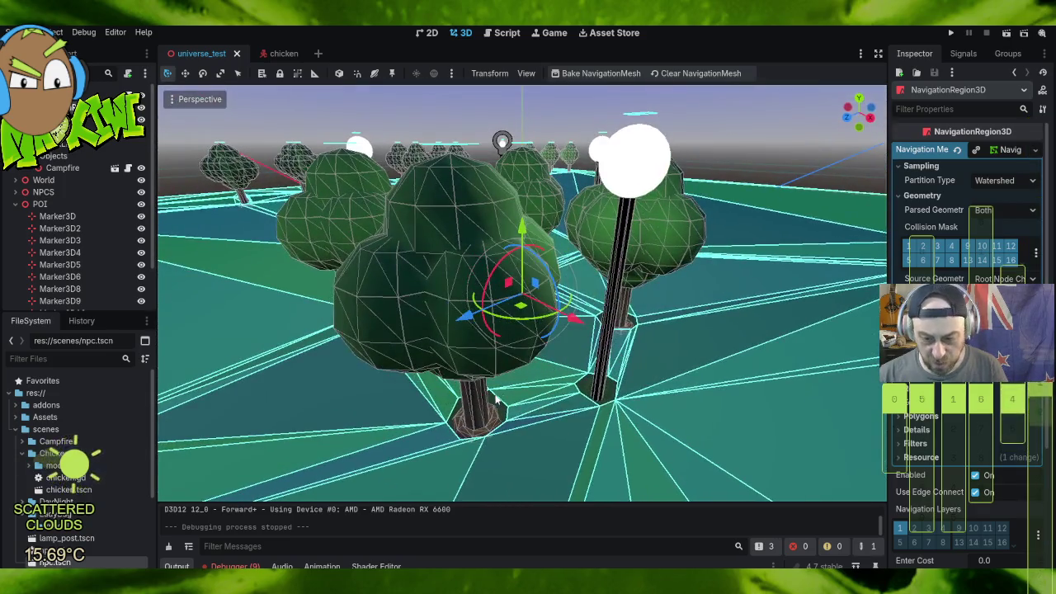
click(600, 396)
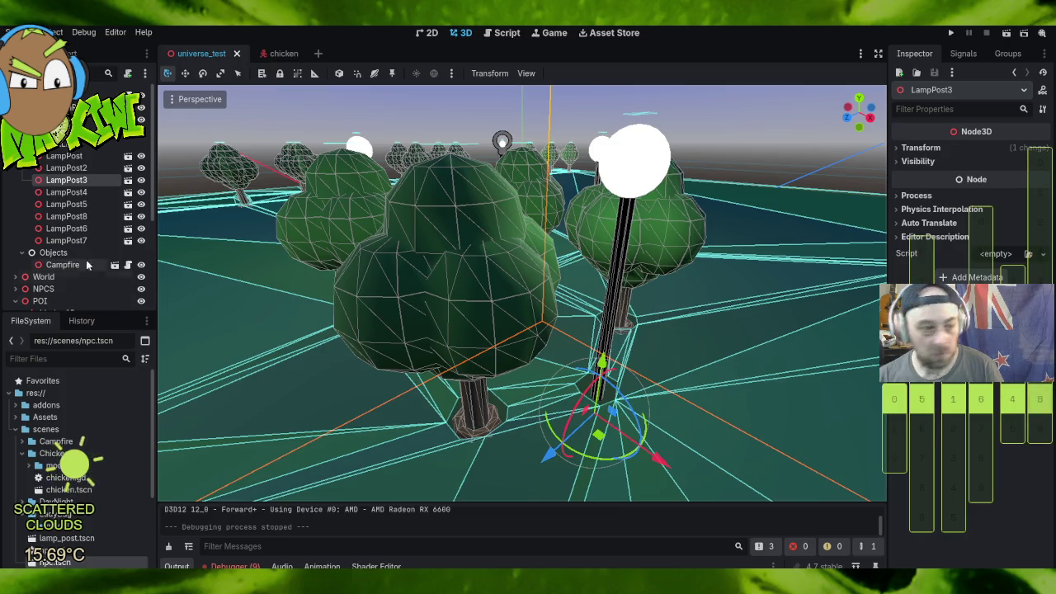
Step: Inspect LampPost3, briefly checking its Transform values, and frame the view on it
scroll(644, 348, down, 10)
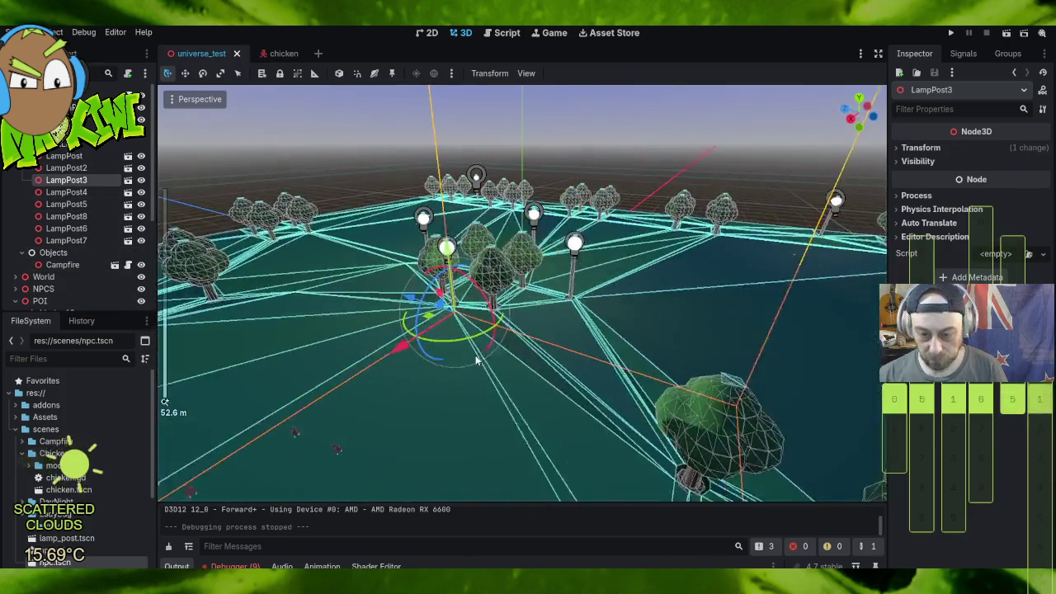
mouse_move(476, 361)
mouse_down()
mouse_move(534, 381)
mouse_move(588, 358)
mouse_move(569, 350)
mouse_up()
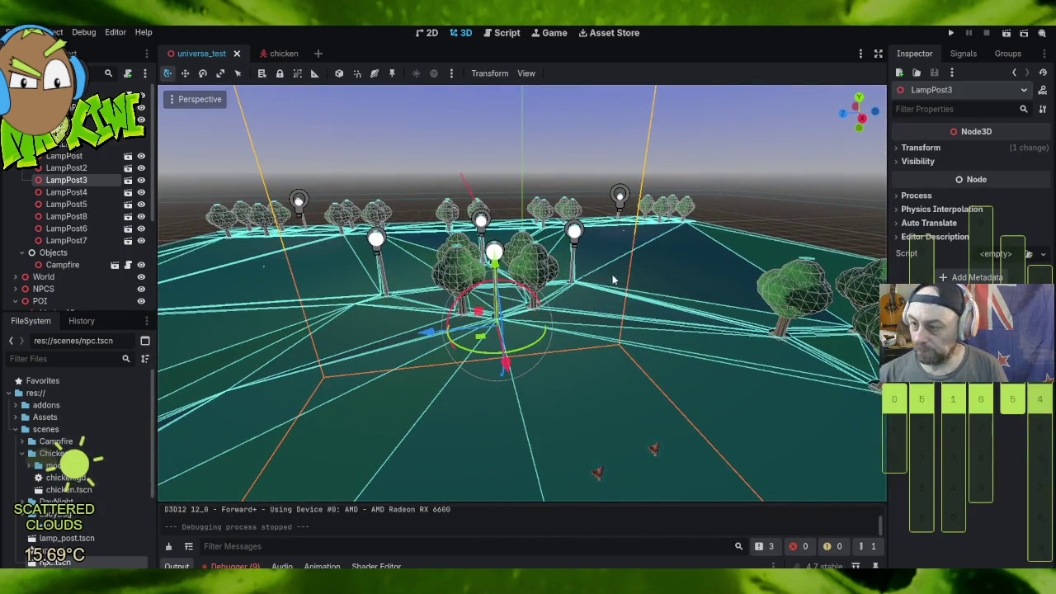
click(898, 149)
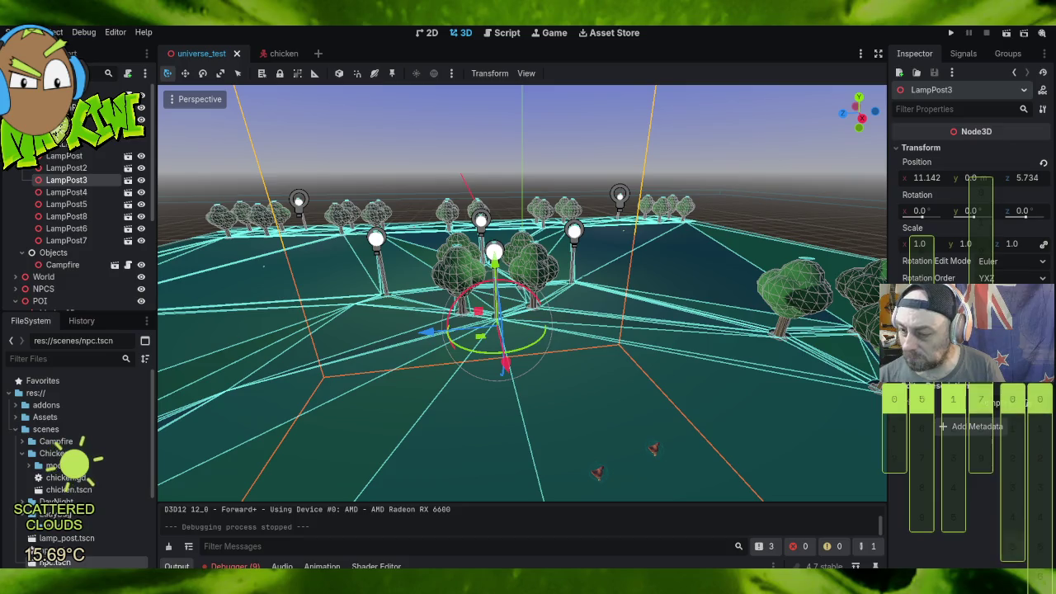
click(898, 148)
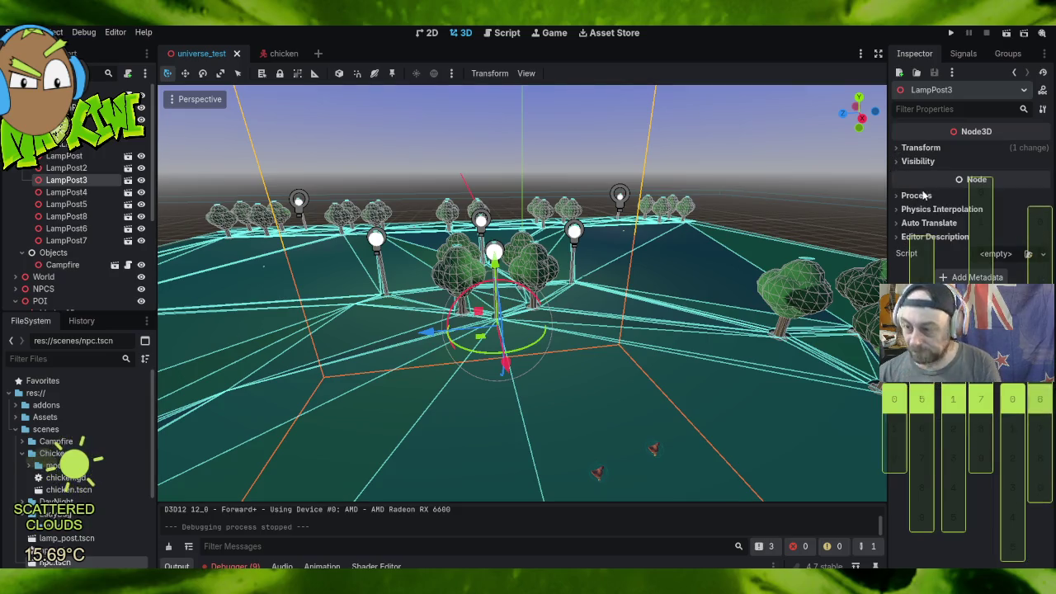
scroll(496, 317, up, 10)
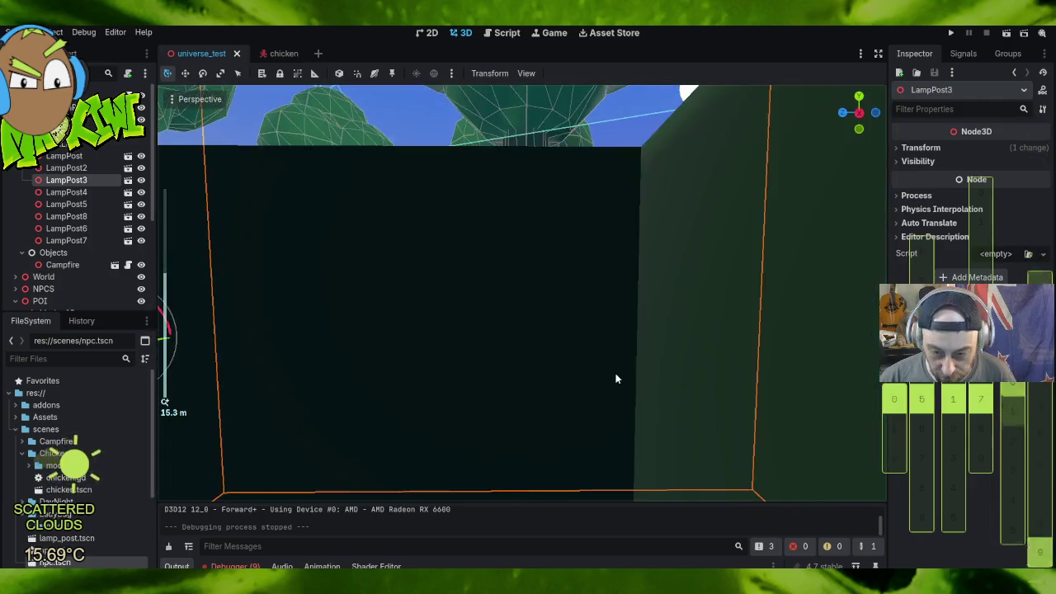
scroll(615, 378, down, 6)
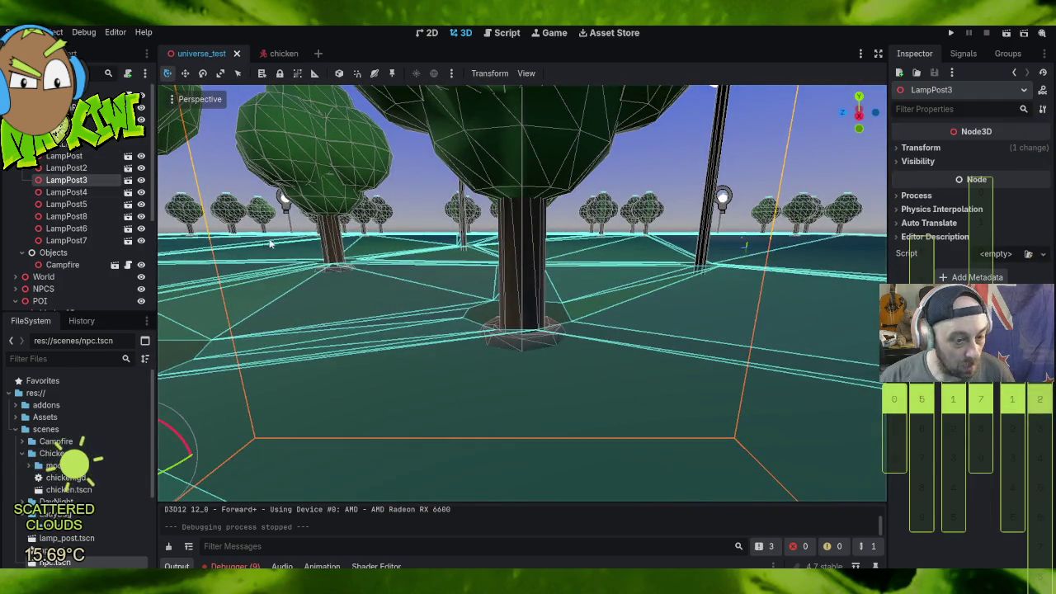
key(f)
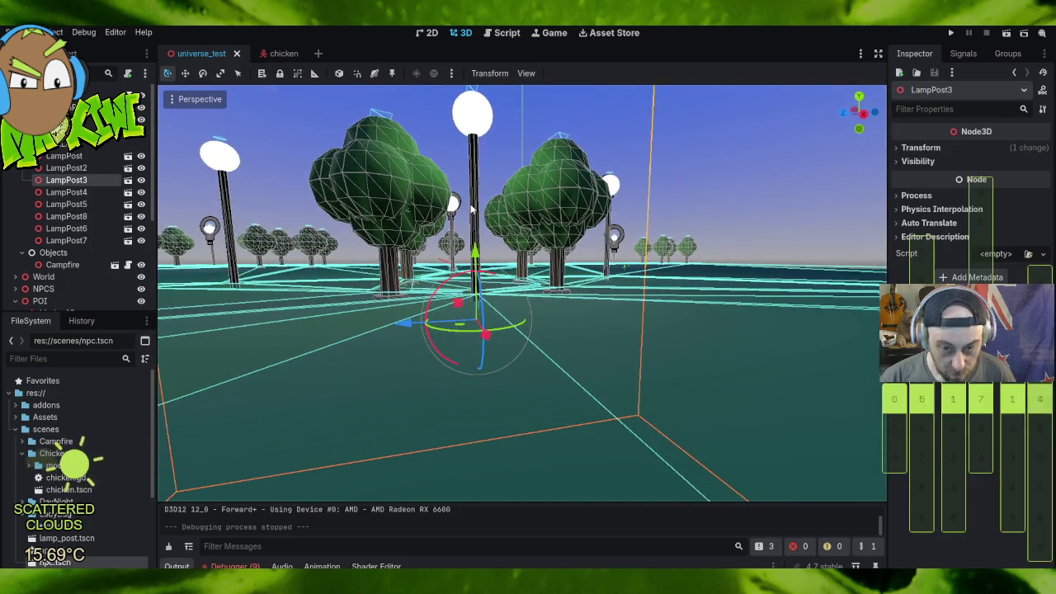
Step: Select LampPost4 for a closer look, then select the navigation region
click(67, 191)
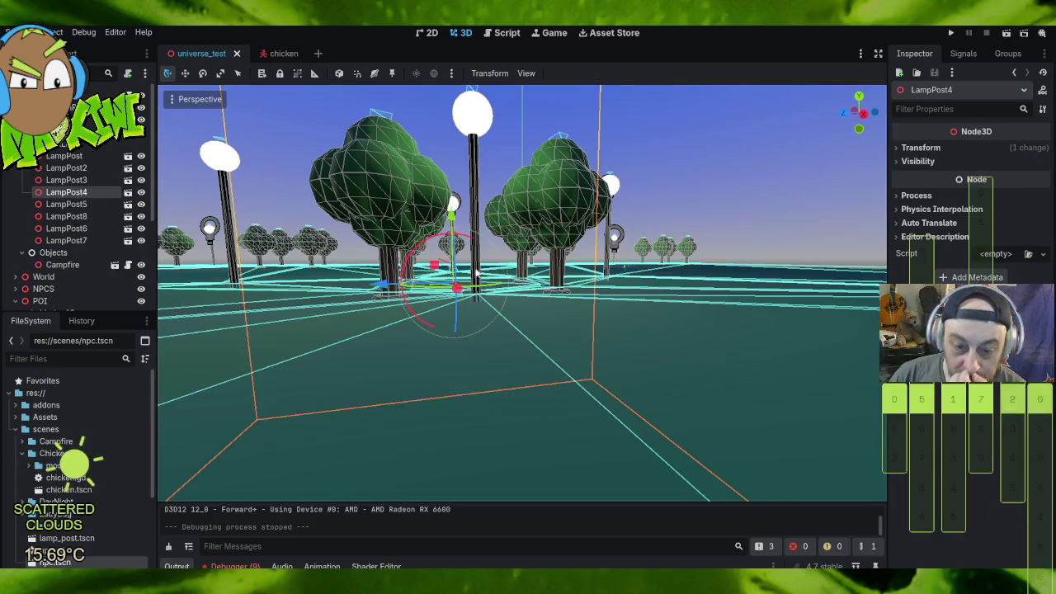
mouse_move(518, 254)
mouse_down()
mouse_move(501, 300)
mouse_move(518, 254)
mouse_up()
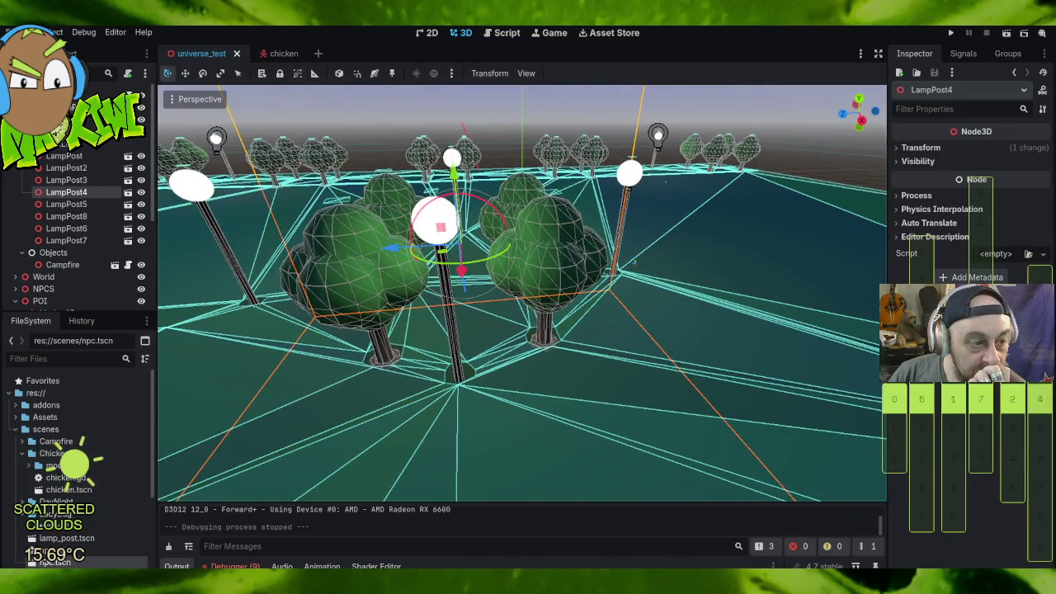
click(656, 155)
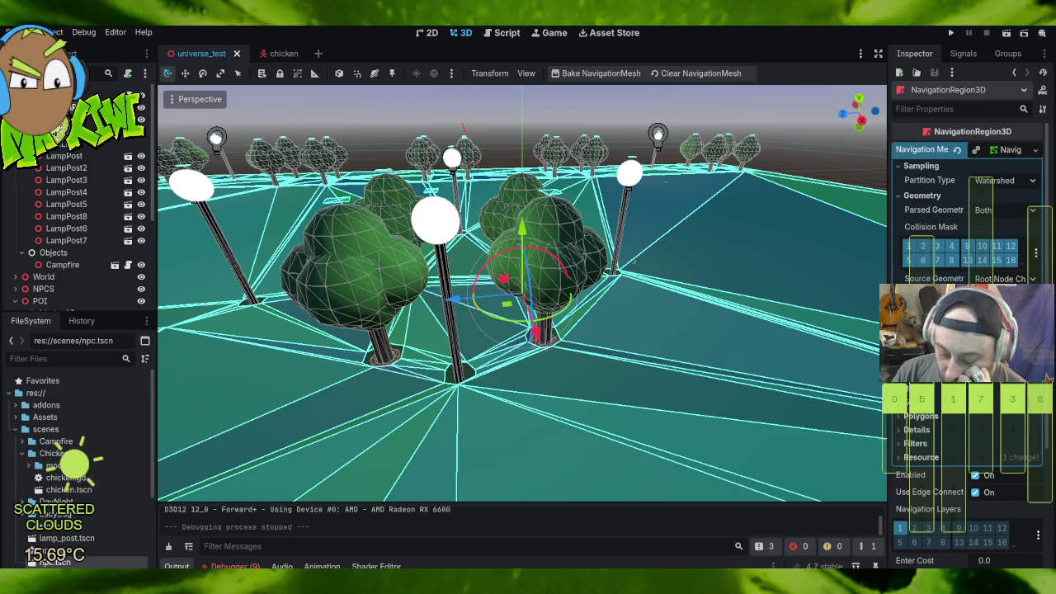
Step: Commit the new agent radius, clear and rebake the navigation mesh, and run the game
key(Return)
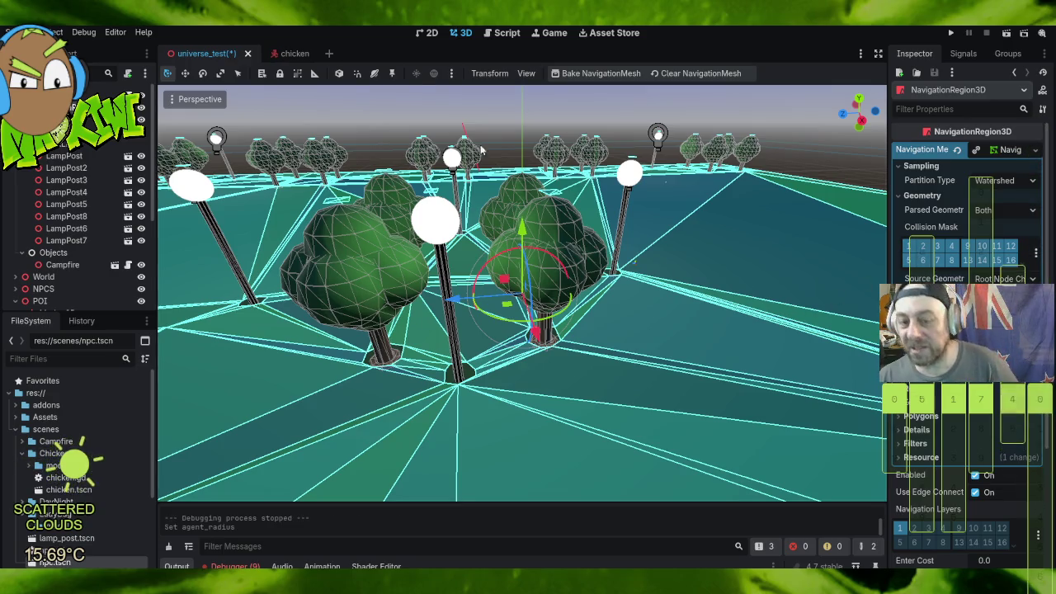
click(683, 76)
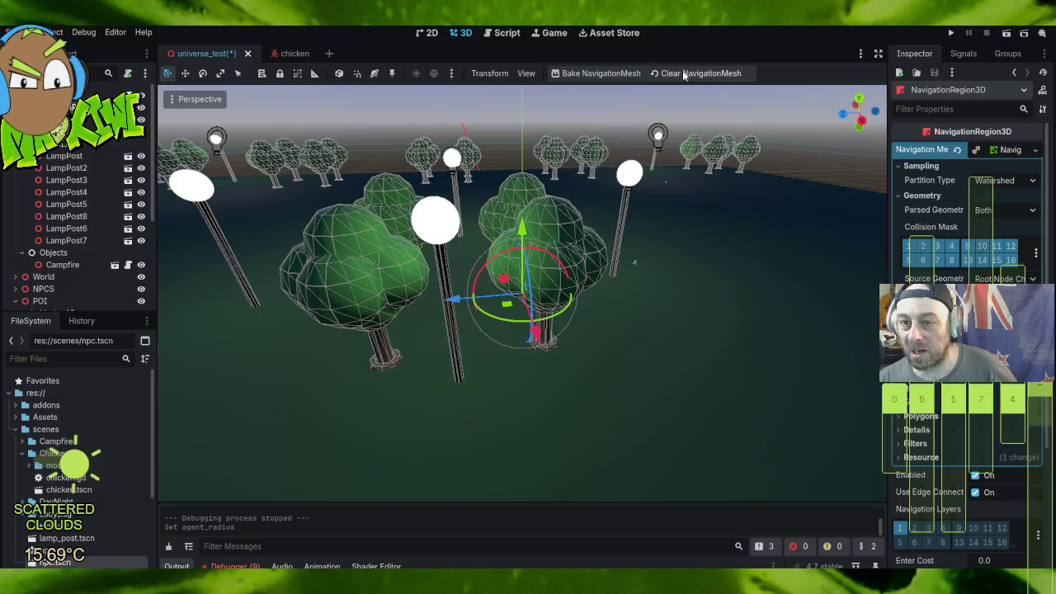
click(612, 76)
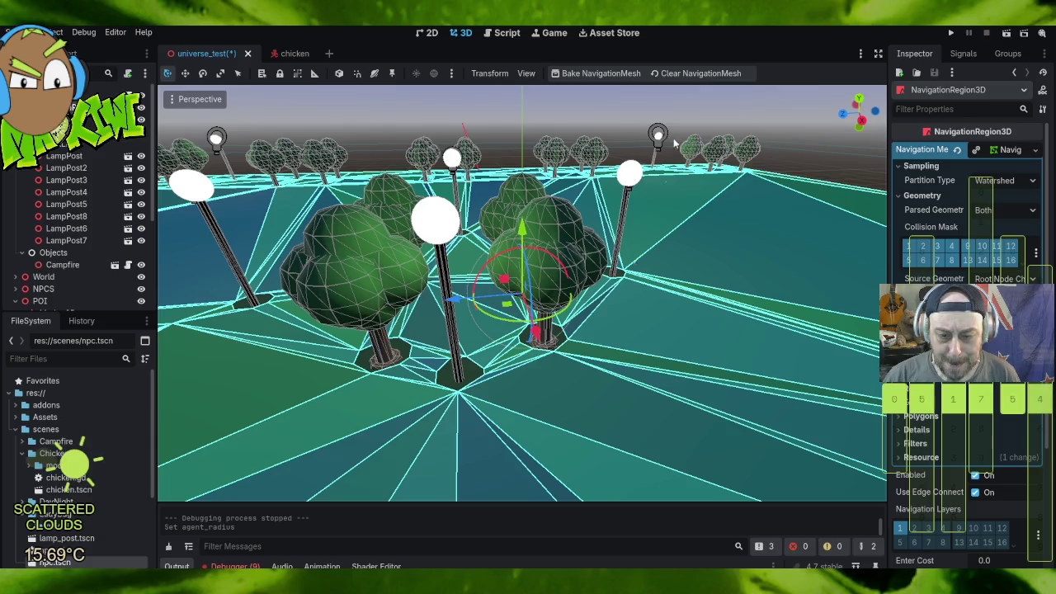
click(952, 33)
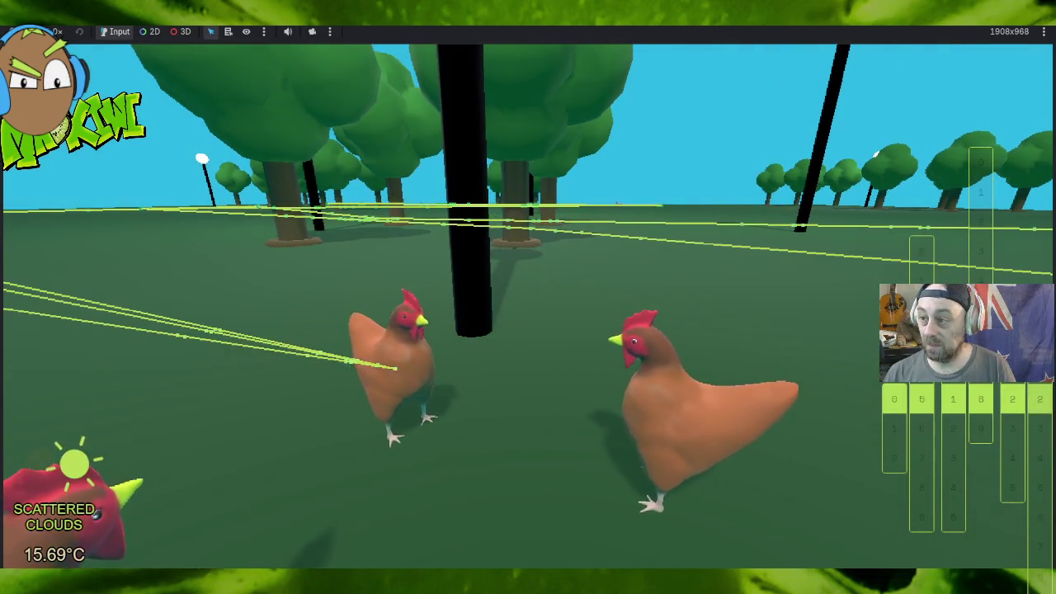
Step: Stop the running game and return to the universe_test scene with the rebaked navmesh
key(F8)
scroll(652, 281, down, 5)
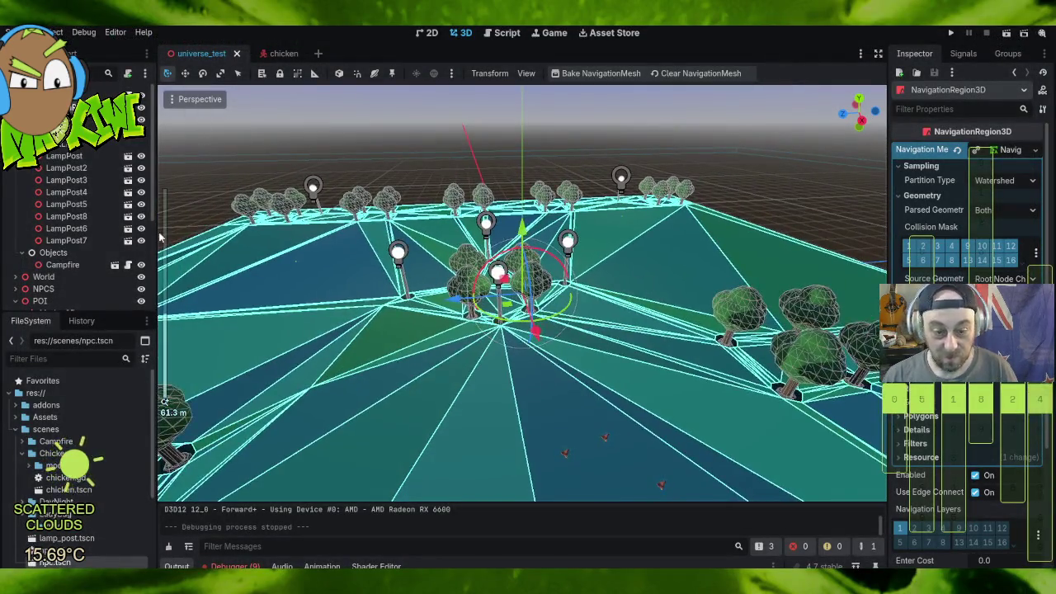
Step: Select Marker3D, a further POI marker, and Marker3D4 while viewing the park
scroll(66, 239, down, 3)
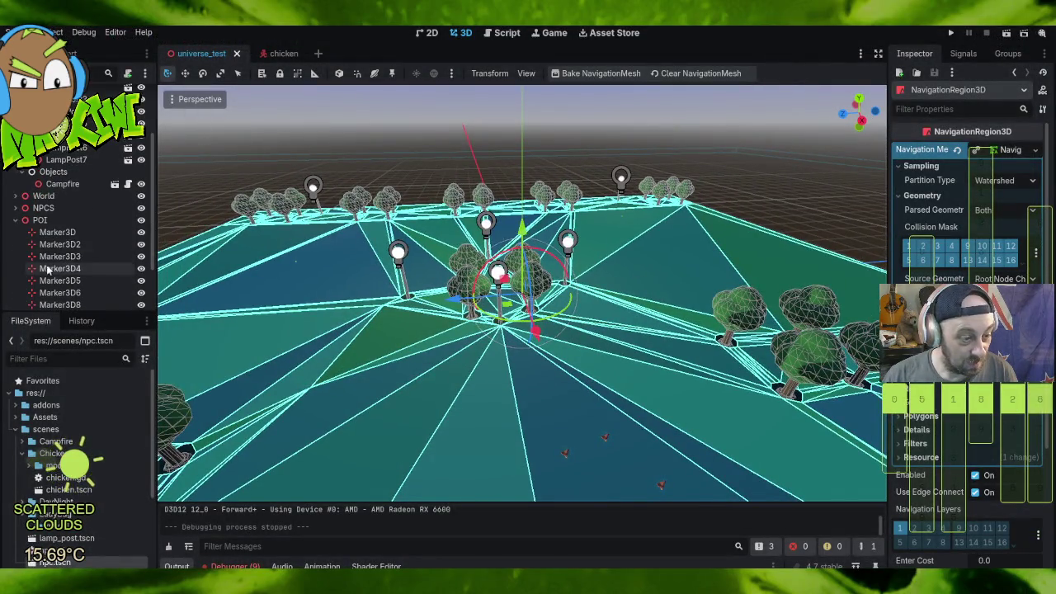
click(58, 232)
click(63, 258)
click(76, 269)
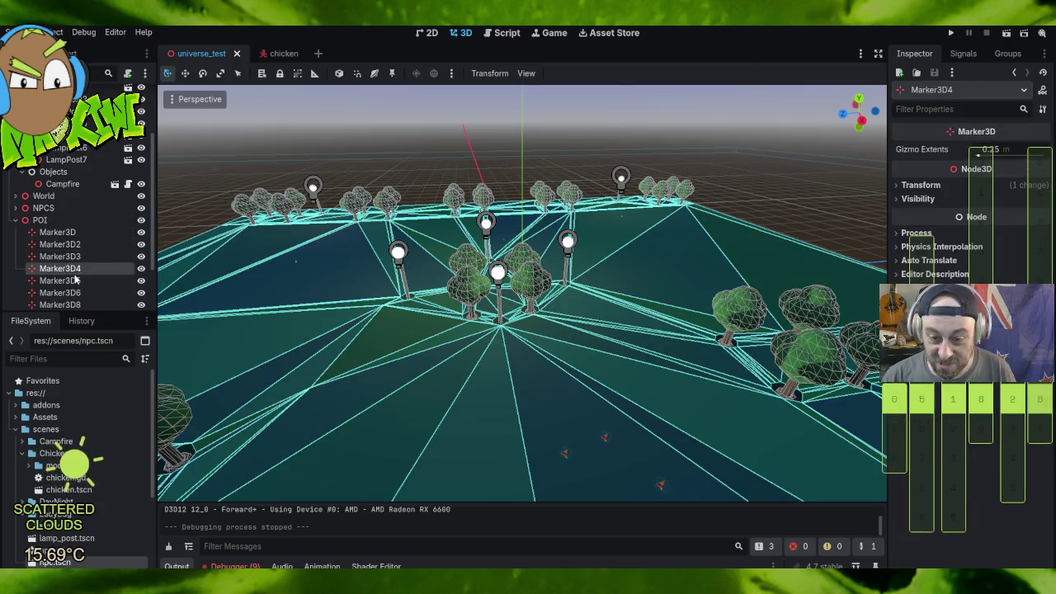
drag(326, 260, 362, 309)
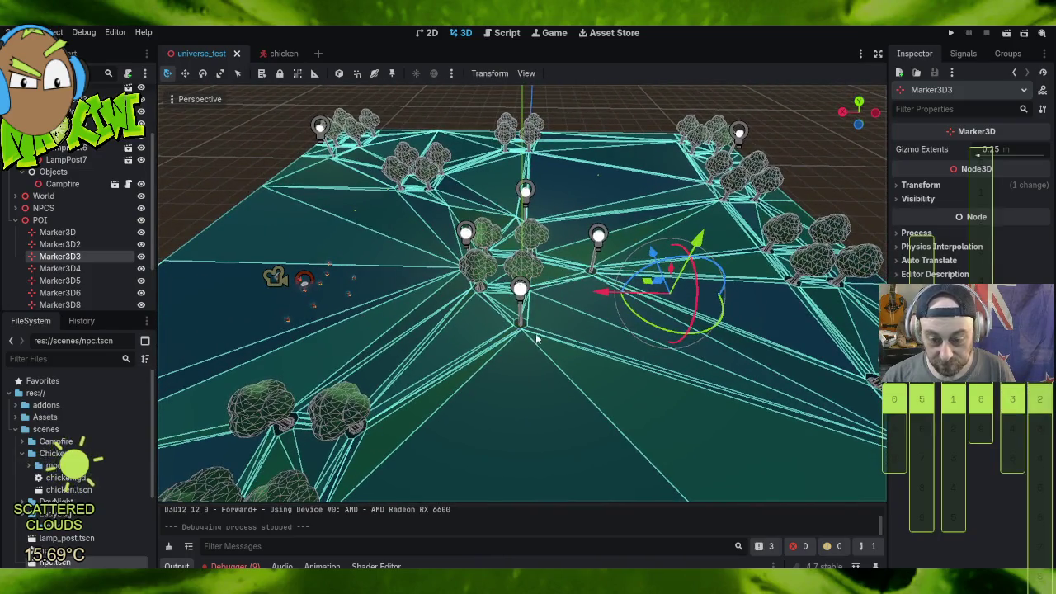
scroll(518, 337, up, 5)
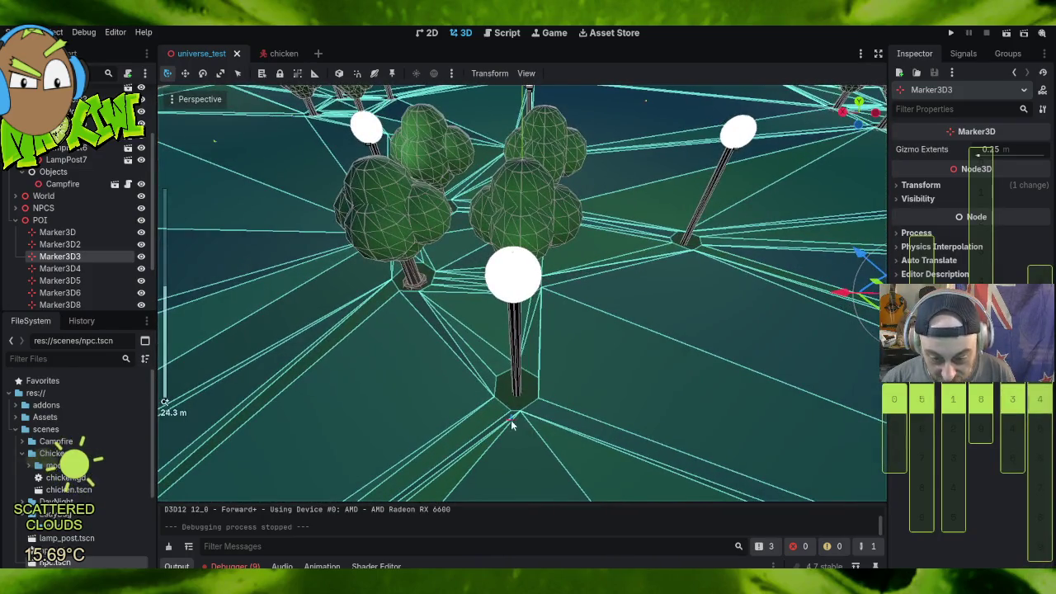
Step: Step from Marker3D4 to Marker3D8, then select Marker3D10 near the central lamp post
click(70, 269)
click(70, 280)
click(70, 292)
click(70, 305)
scroll(572, 337, down, 5)
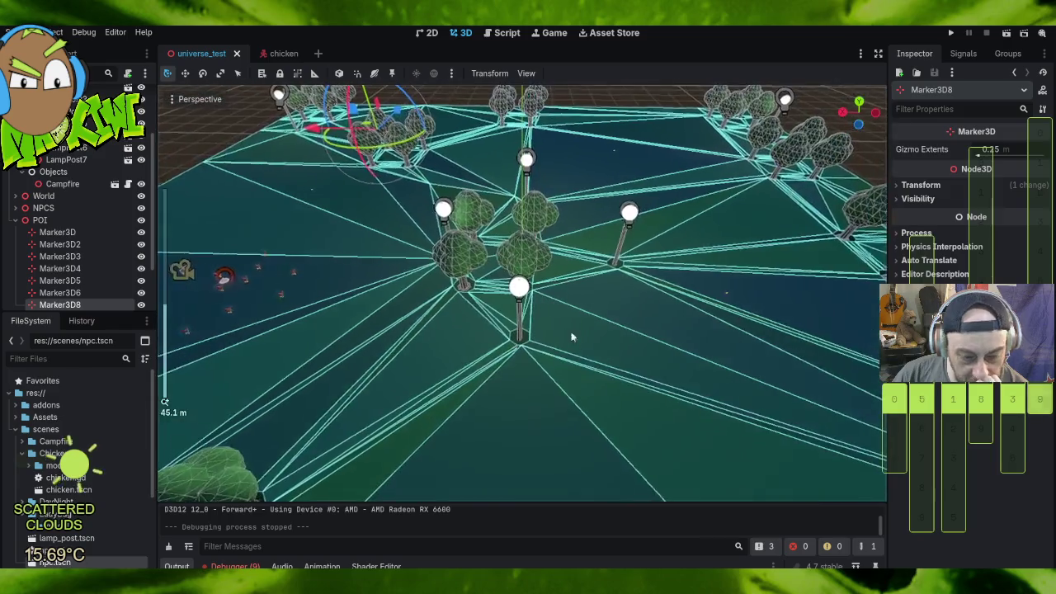
click(518, 351)
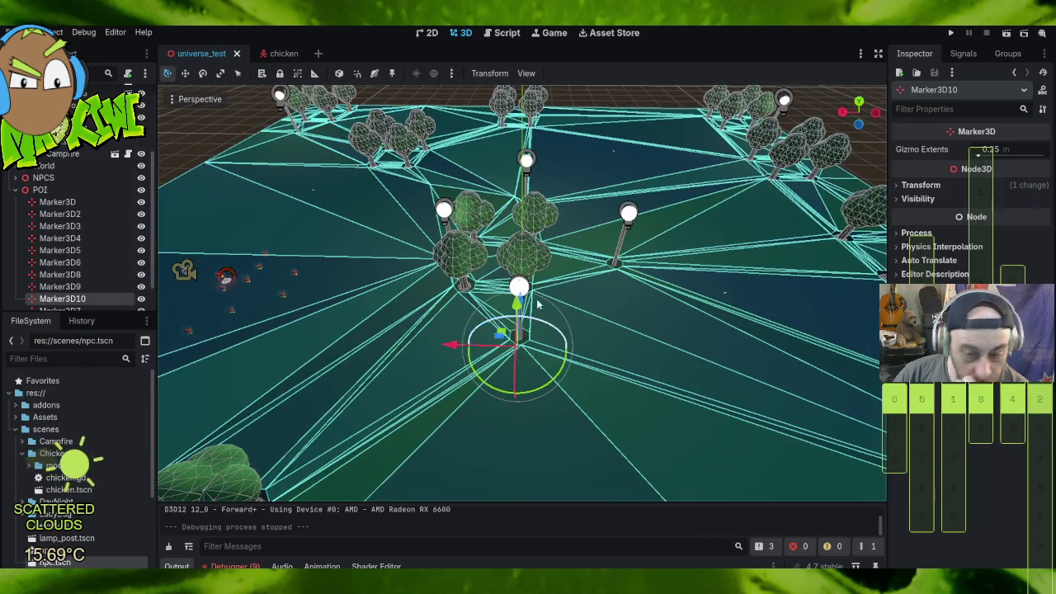
Step: Reset Marker3D10 and drag it to about X 12.796 beside the central lamp post, then run the game
drag(516, 307, 516, 297)
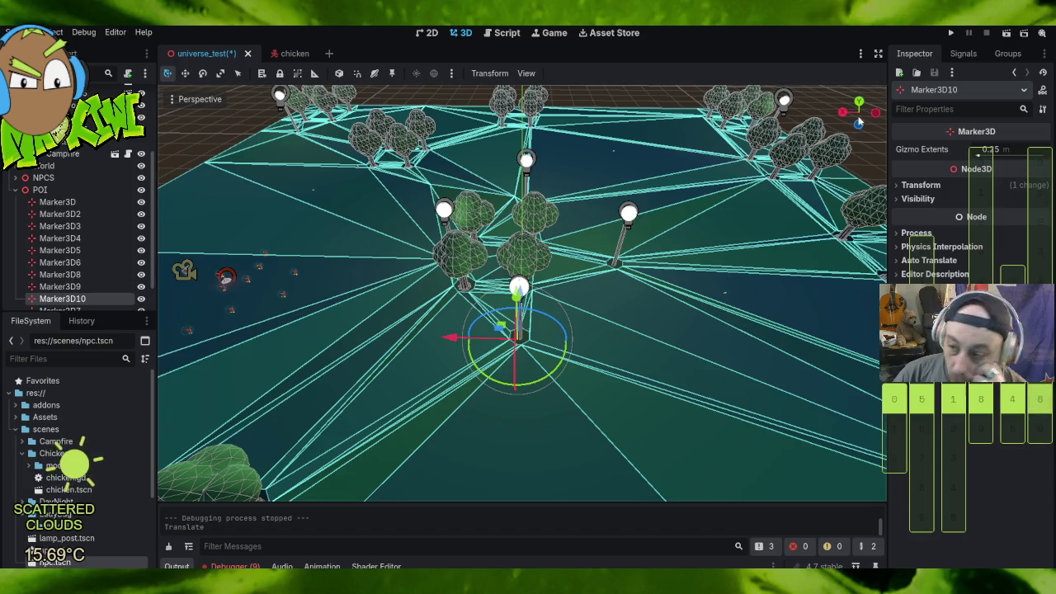
click(899, 186)
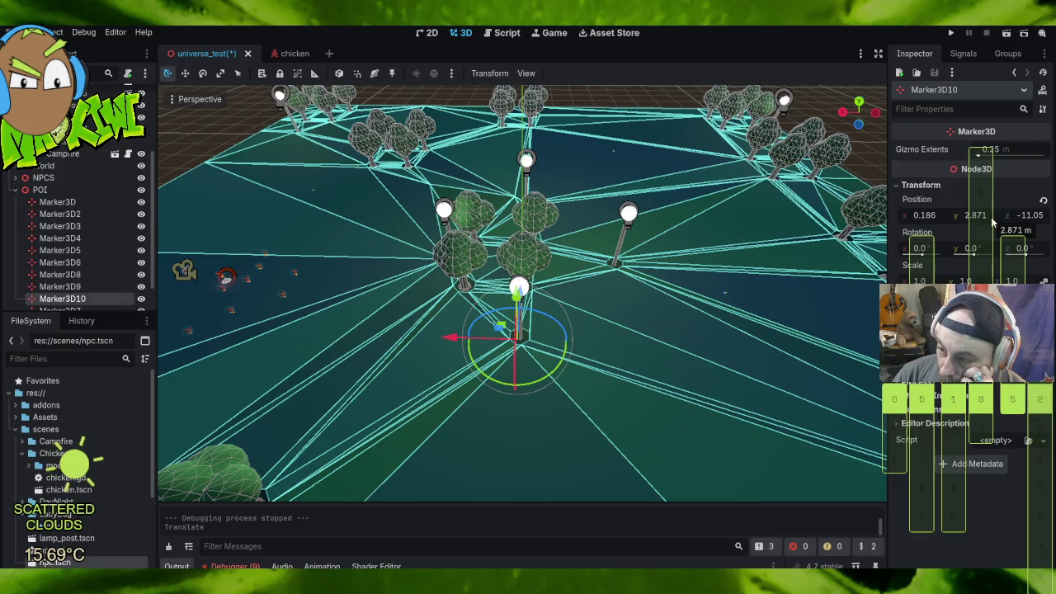
click(1043, 201)
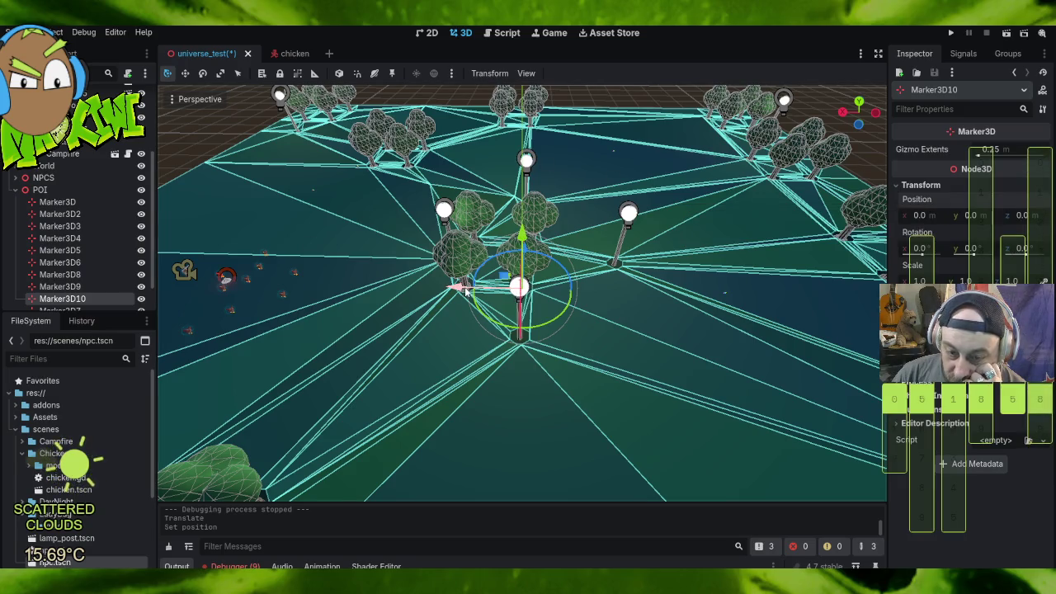
drag(459, 288, 373, 286)
drag(448, 248, 424, 323)
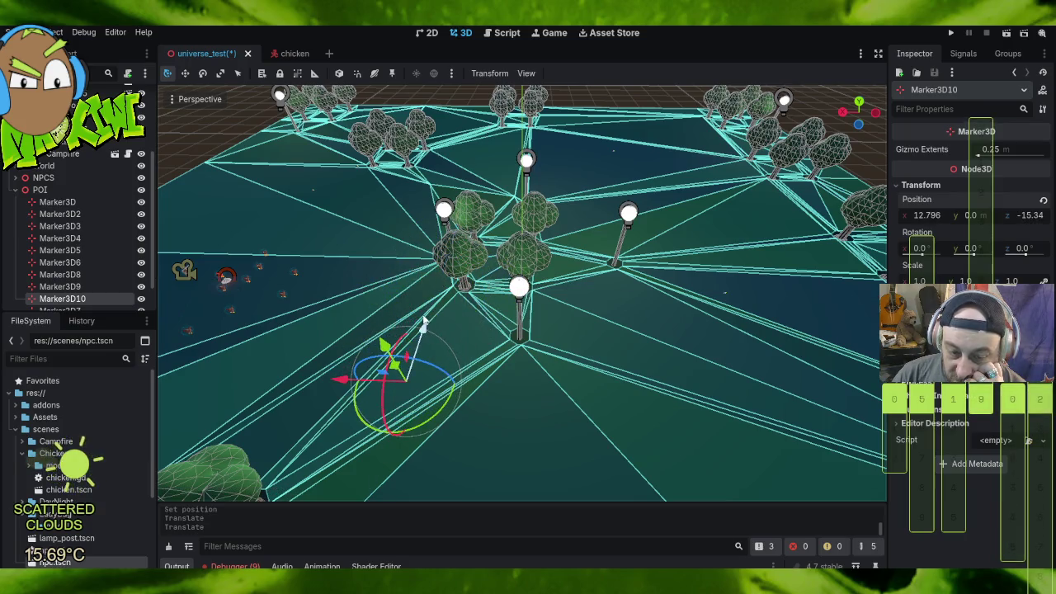
drag(337, 382, 456, 394)
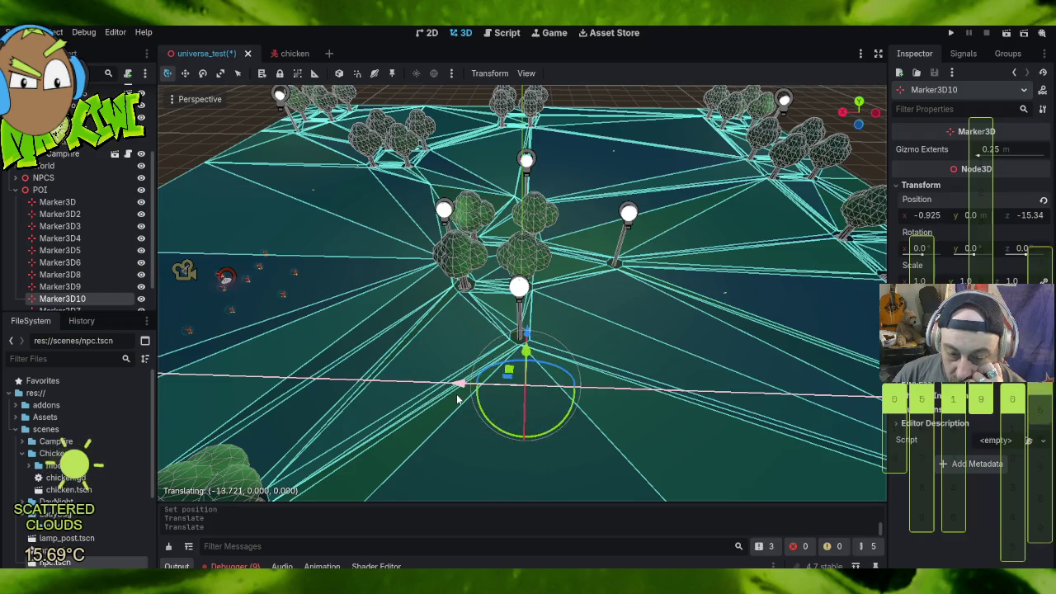
click(956, 33)
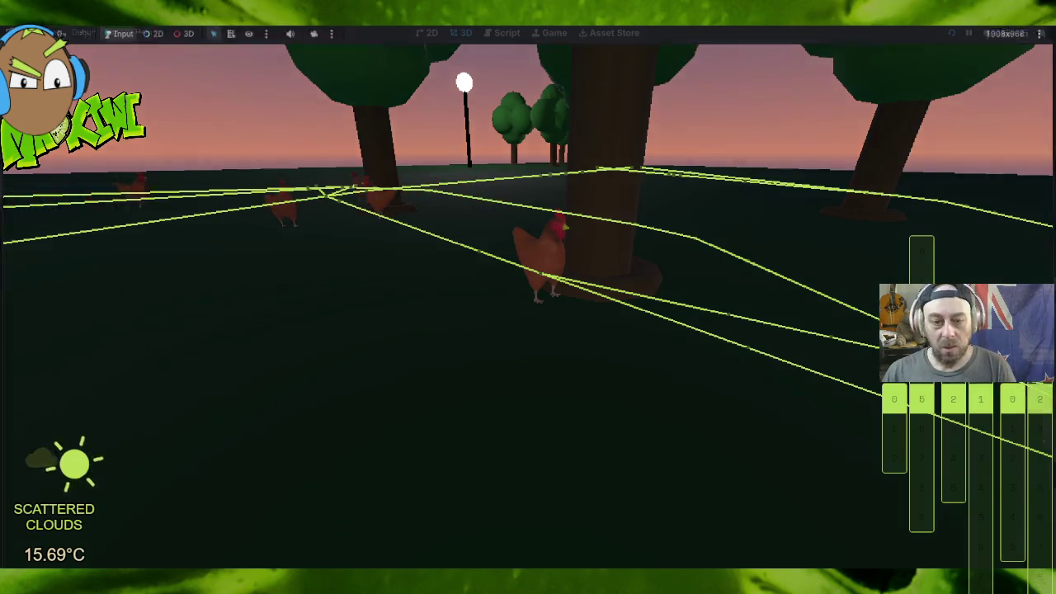
Step: Stop the running park game with F8 after watching the chickens navigate
key(F8)
Step: Check the positions of waypoints Marker3D2 through Marker3D6 around the park
click(389, 379)
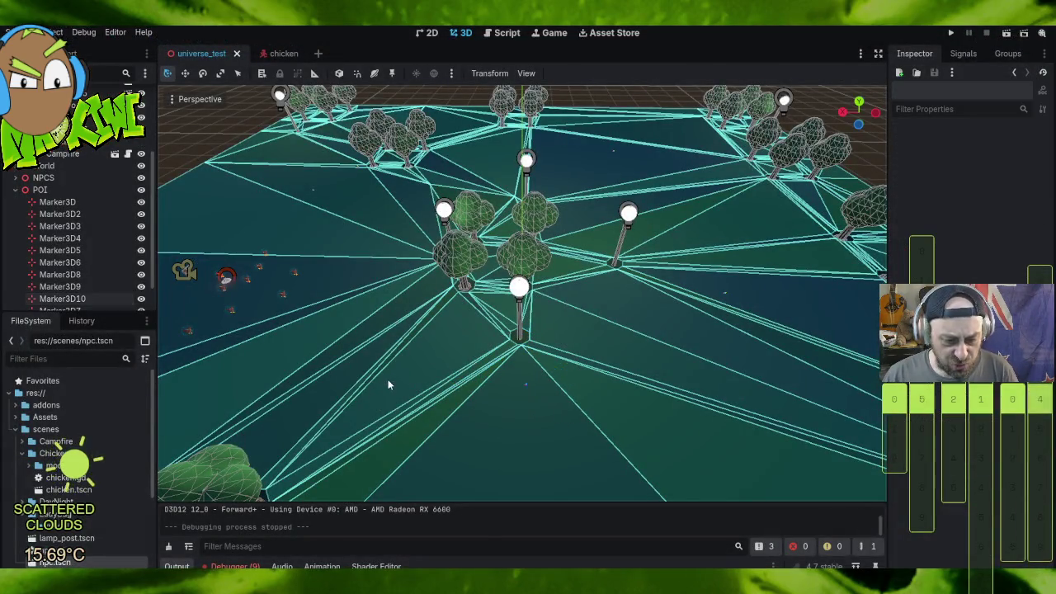
mouse_move(230, 404)
mouse_down()
mouse_move(270, 406)
mouse_move(311, 322)
mouse_up()
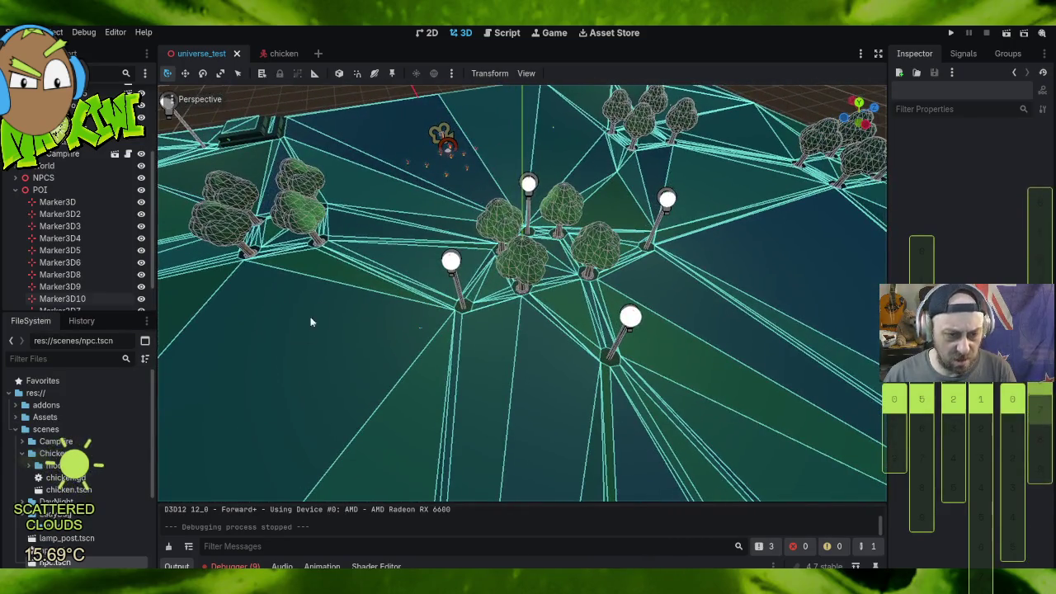
click(68, 213)
click(74, 226)
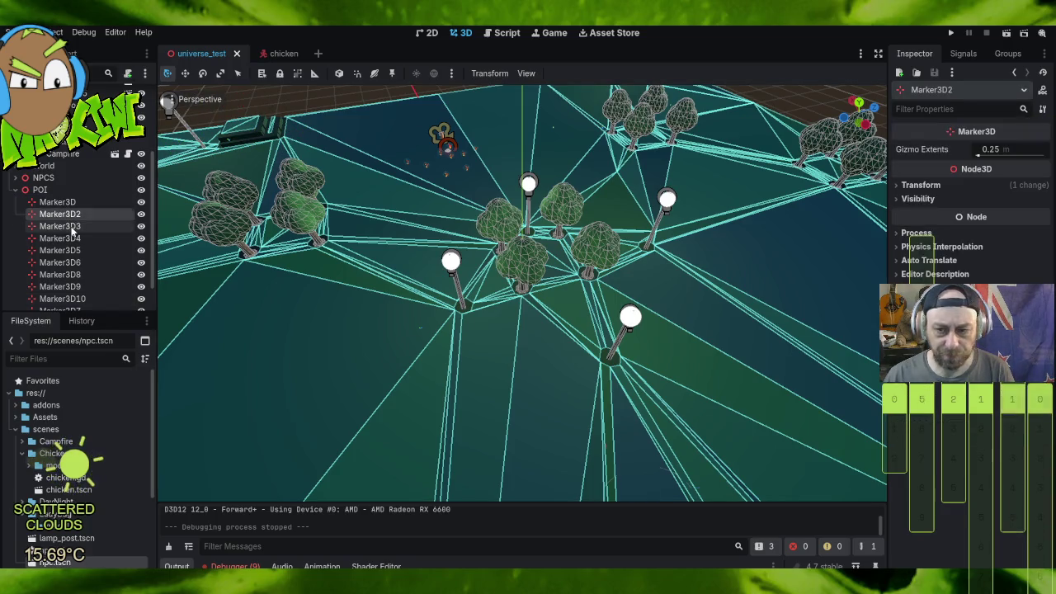
click(84, 237)
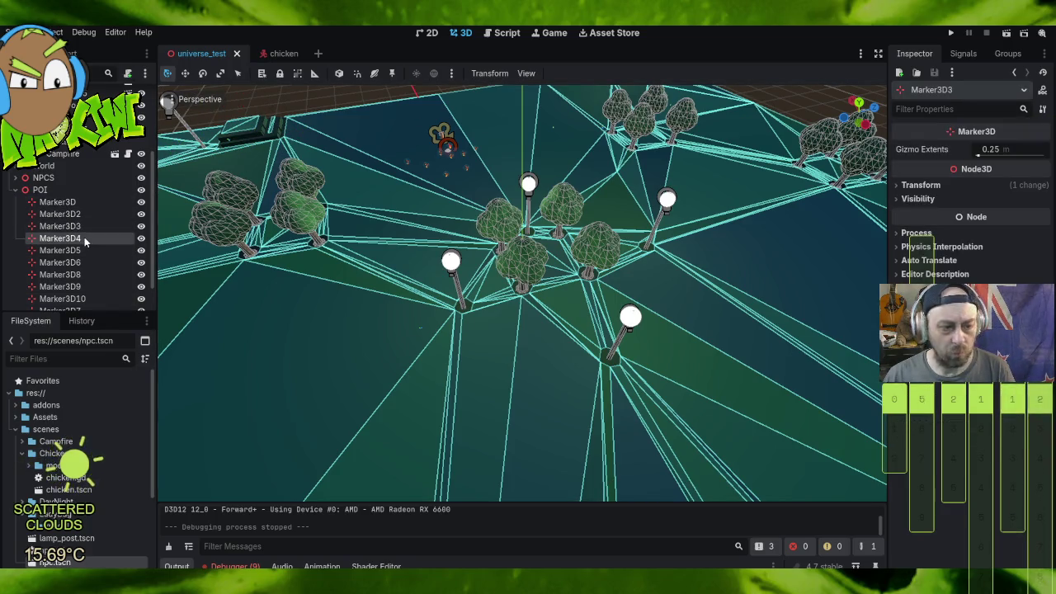
click(81, 251)
click(84, 264)
Step: Check Marker3D8 to Marker3D10, then move Marker3D7 beside the trees
drag(282, 183, 472, 194)
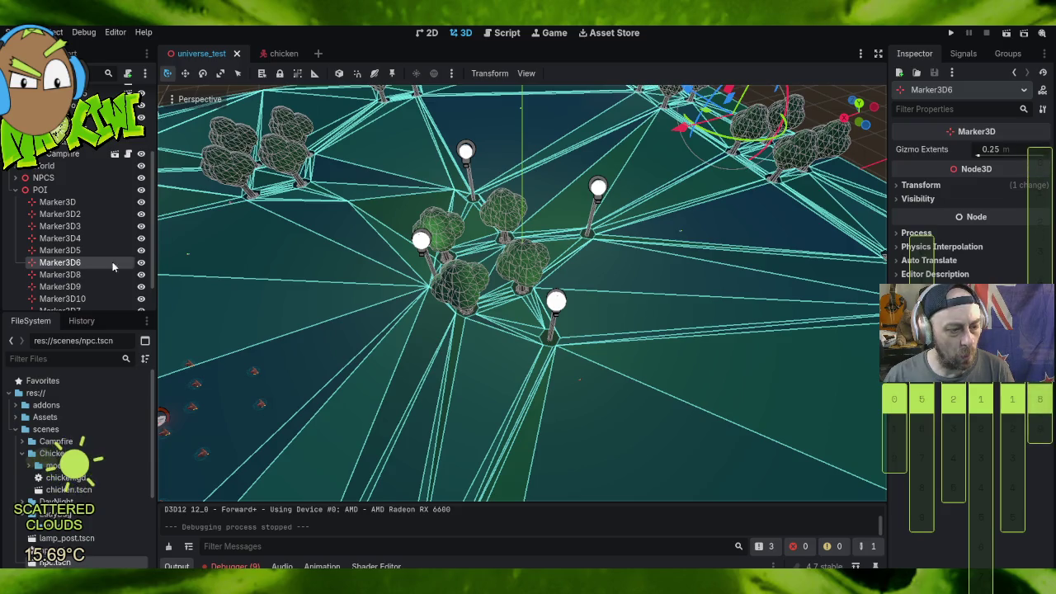
click(76, 274)
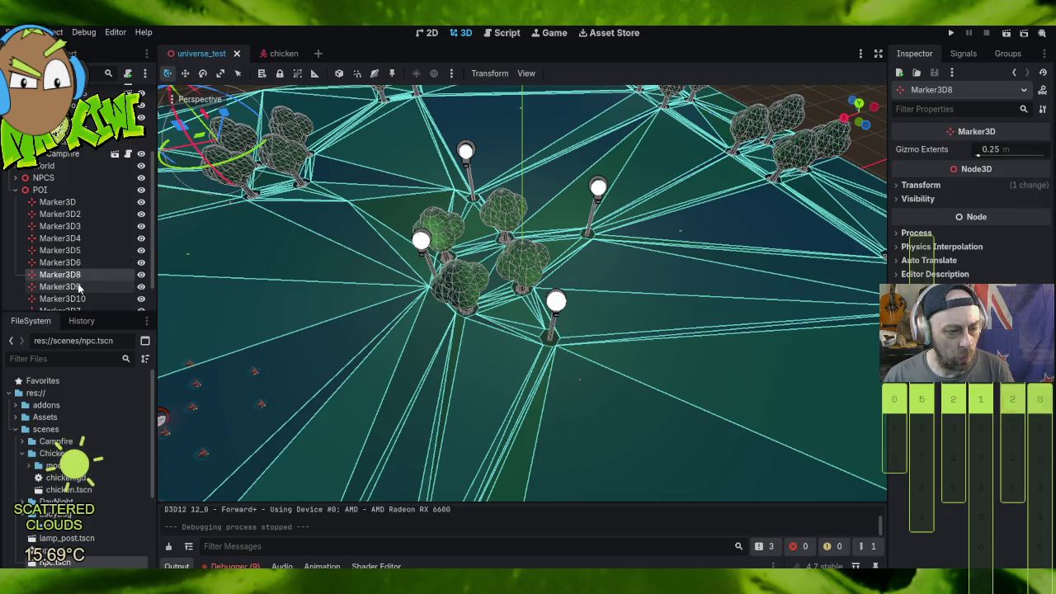
click(79, 286)
click(74, 299)
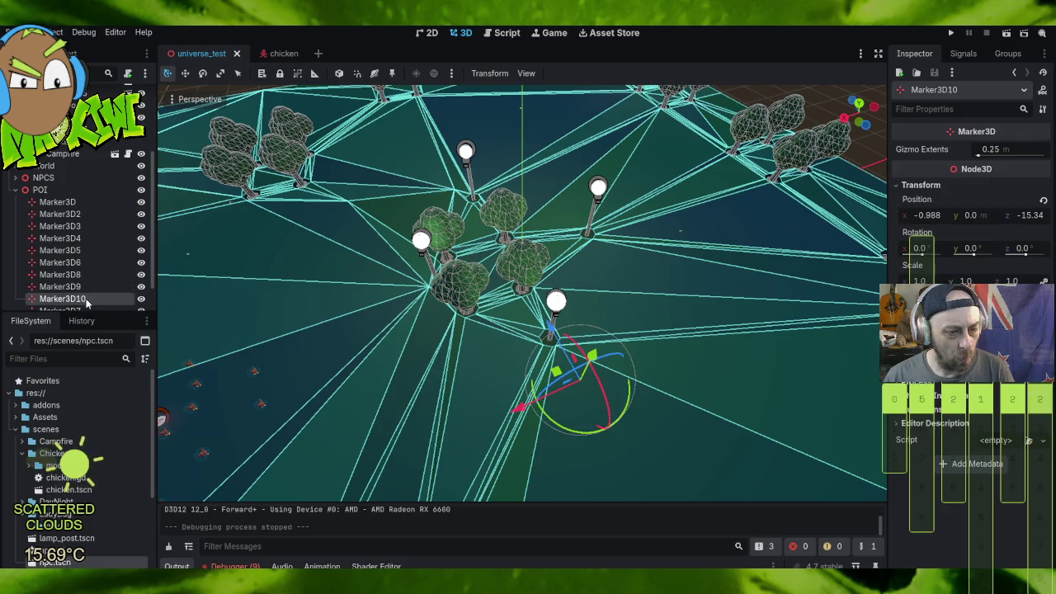
click(85, 310)
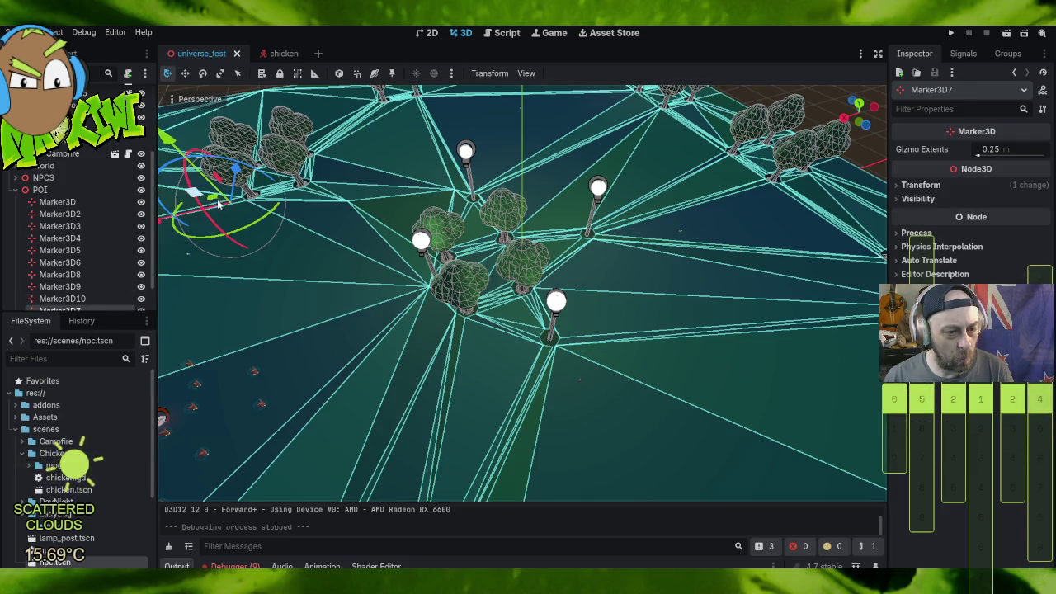
mouse_move(235, 167)
mouse_down()
mouse_move(246, 264)
mouse_move(274, 251)
mouse_move(196, 231)
mouse_up()
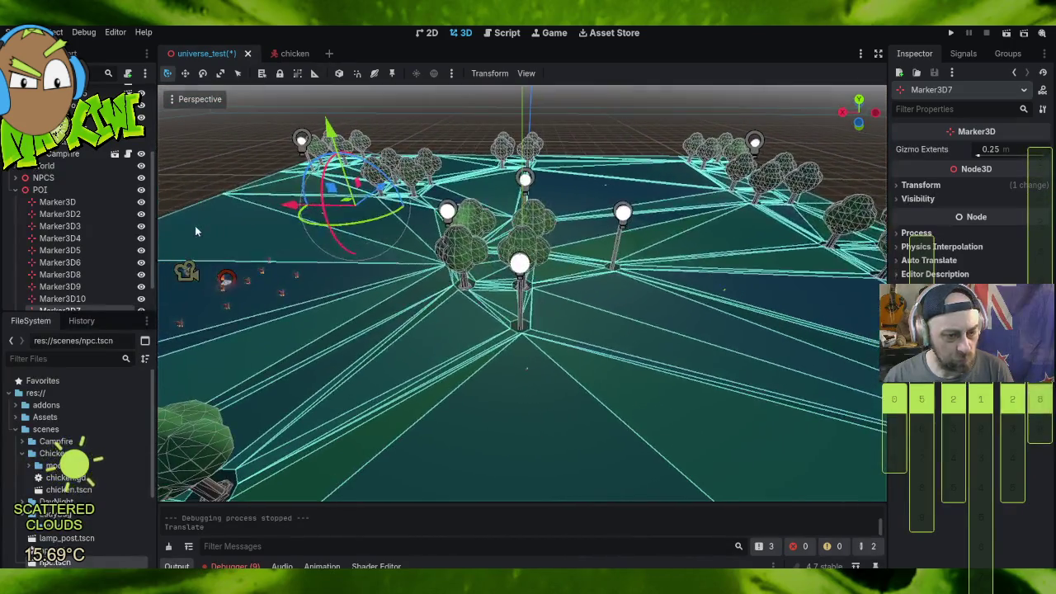
scroll(85, 244, down, 2)
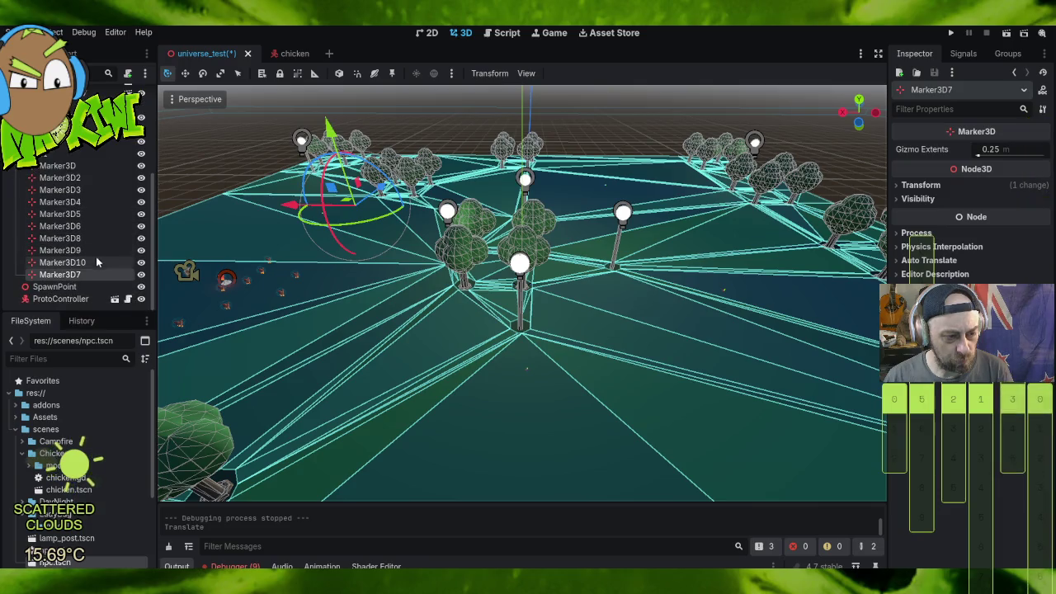
click(80, 261)
click(70, 250)
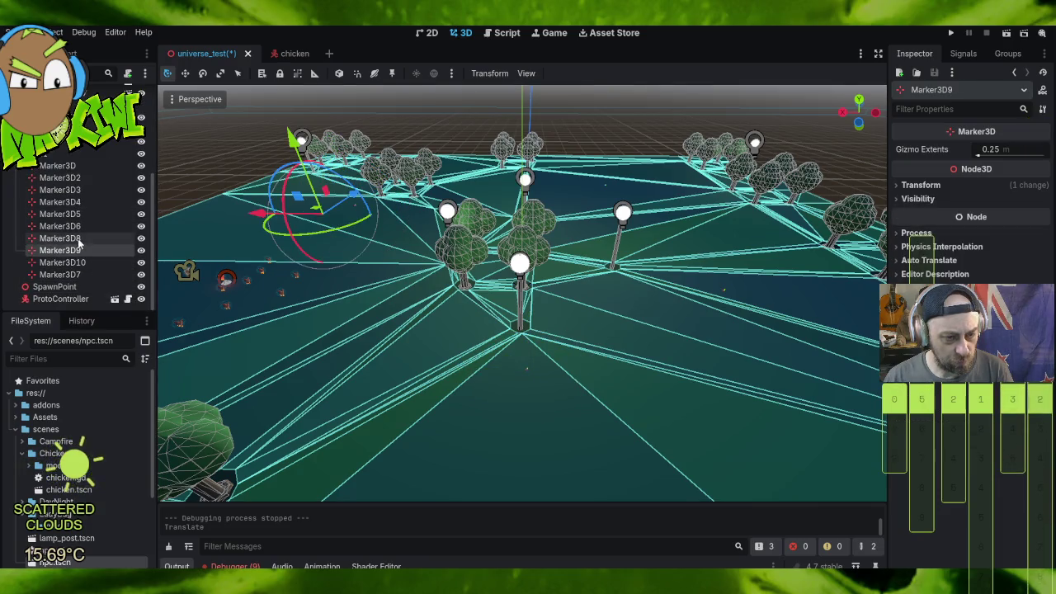
click(79, 238)
mouse_move(158, 166)
mouse_down()
mouse_move(318, 189)
mouse_move(243, 173)
mouse_move(853, 146)
mouse_move(843, 138)
mouse_move(848, 165)
mouse_up()
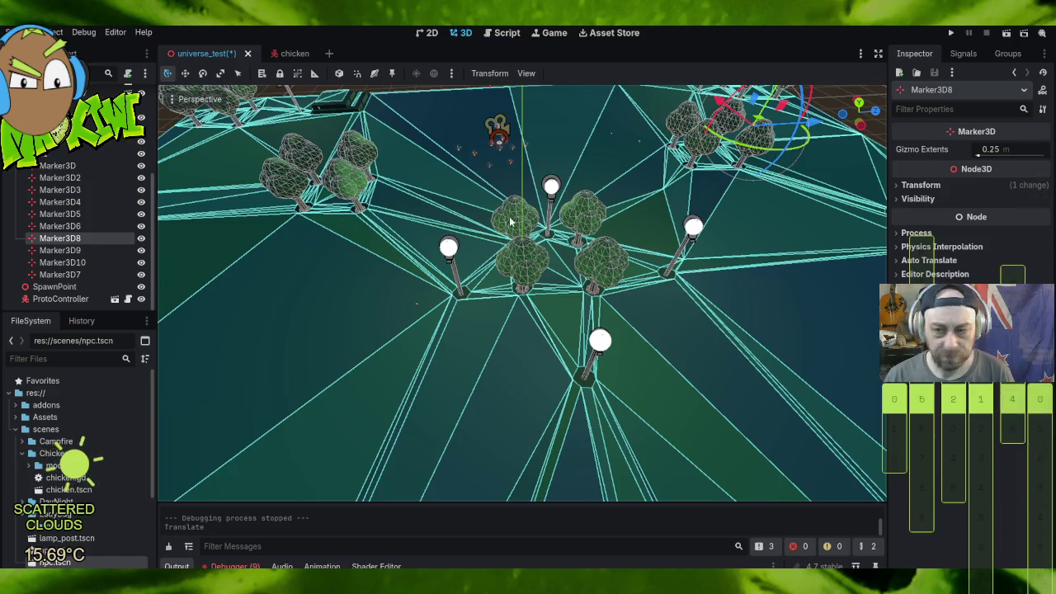
drag(742, 239, 632, 158)
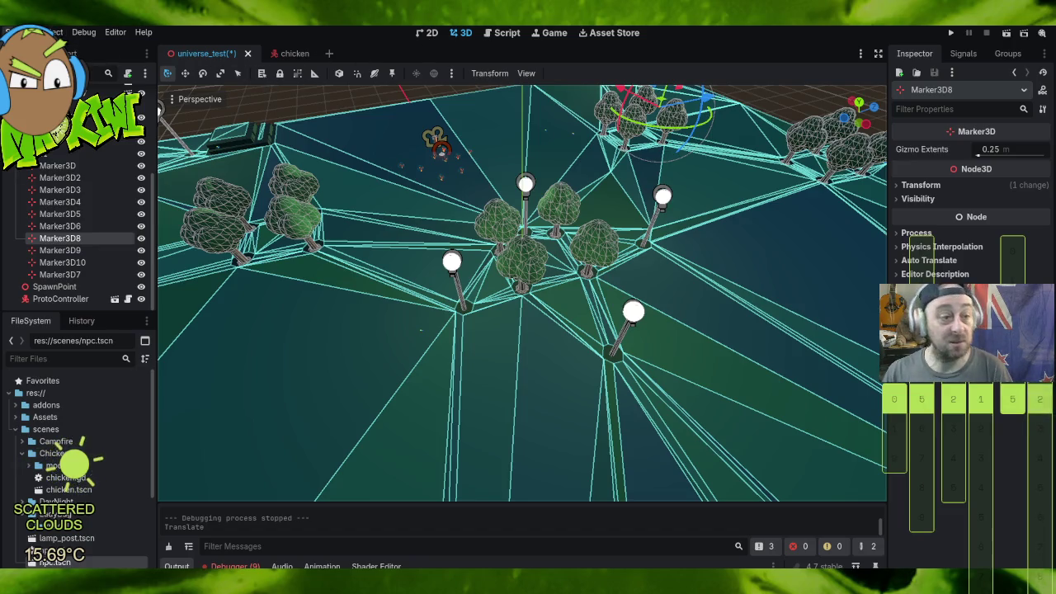
click(21, 32)
Step: Save the universe_test scene and turn the player's view left in the running game
click(148, 144)
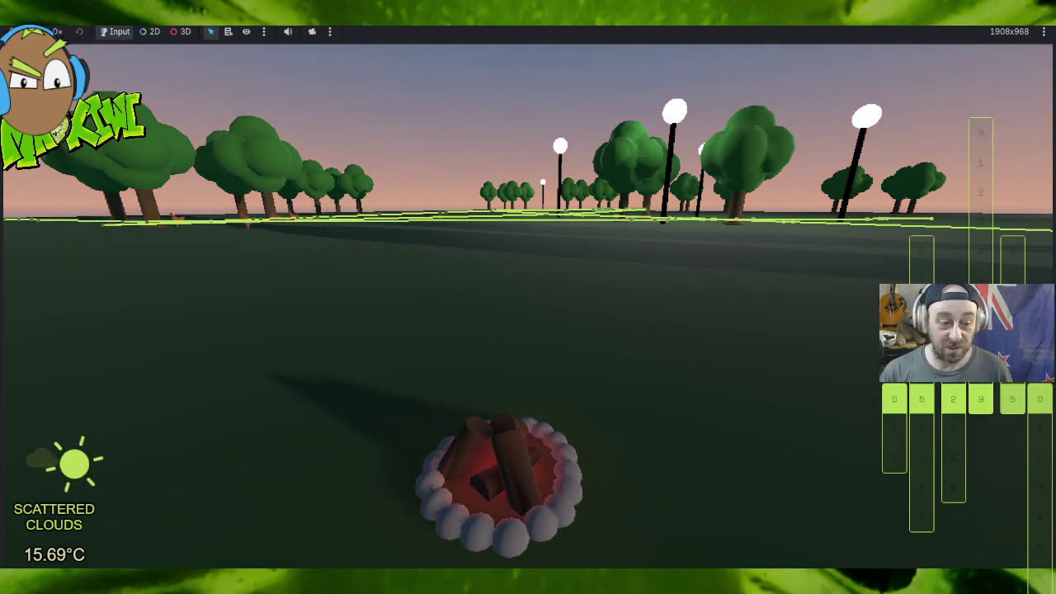
key(Left)
Step: Walk the player up to a tree trunk, then leave the game for the editor
key(Right)
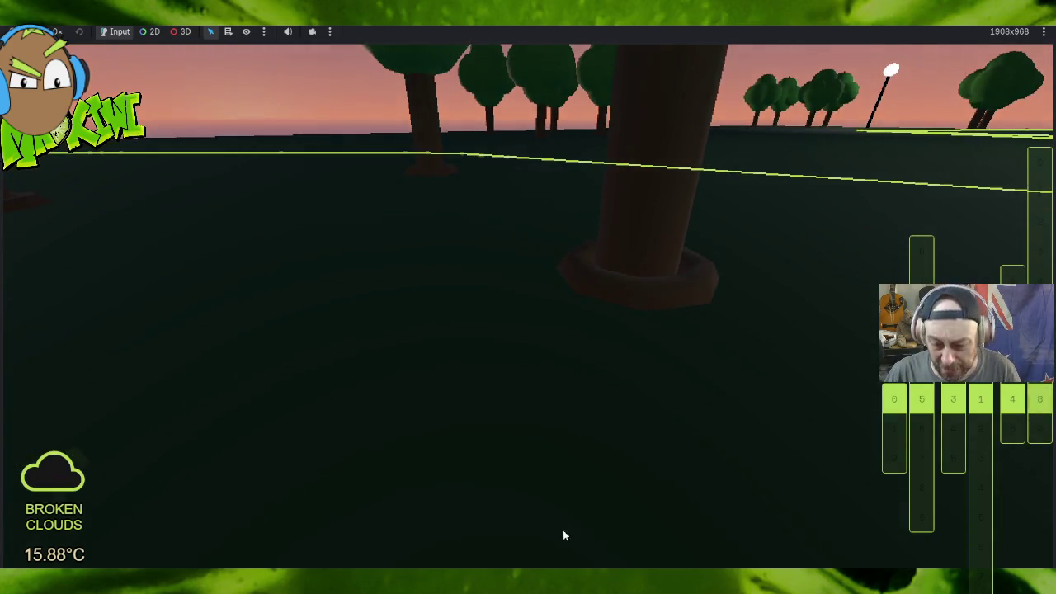
key(alt+Tab)
Step: Frame a tree base and orbit around it to see the navmesh cut around the trunk
key(f)
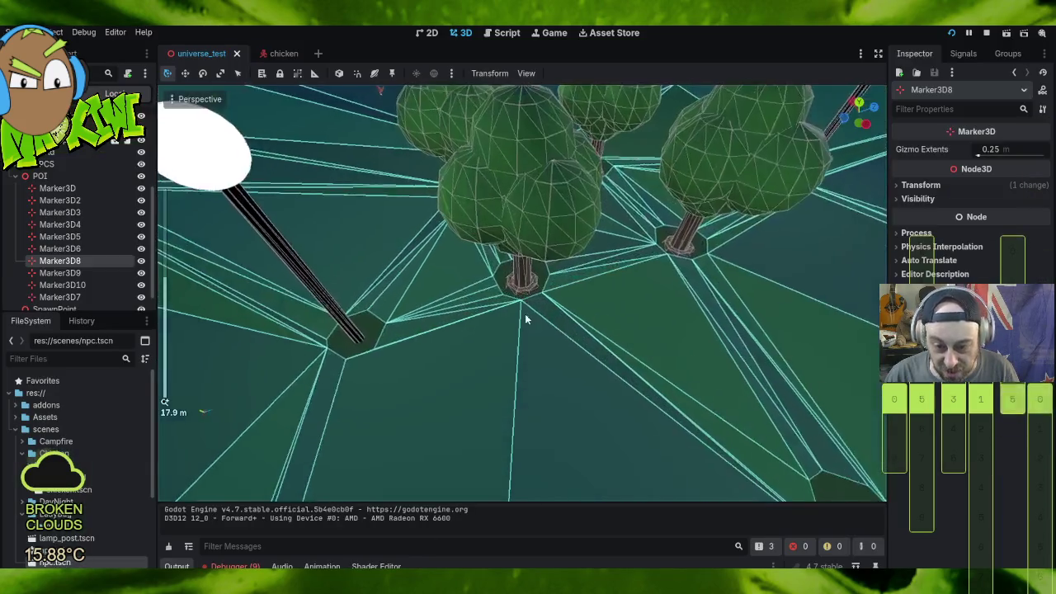
scroll(533, 303, down, 5)
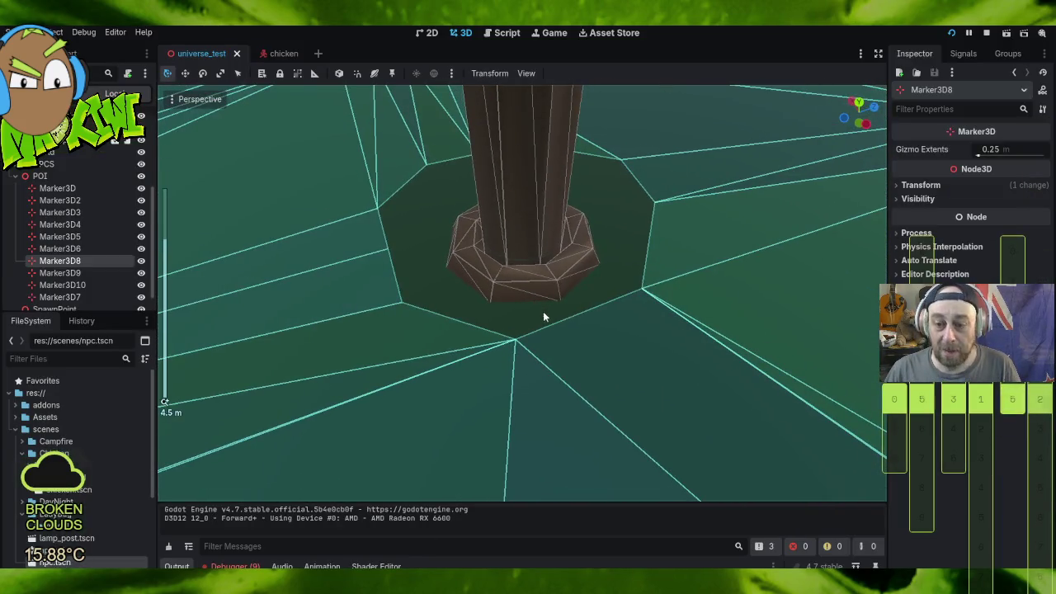
mouse_move(582, 319)
mouse_down()
mouse_move(700, 306)
mouse_move(759, 327)
mouse_move(657, 324)
mouse_move(676, 247)
mouse_move(680, 286)
mouse_move(680, 264)
mouse_up()
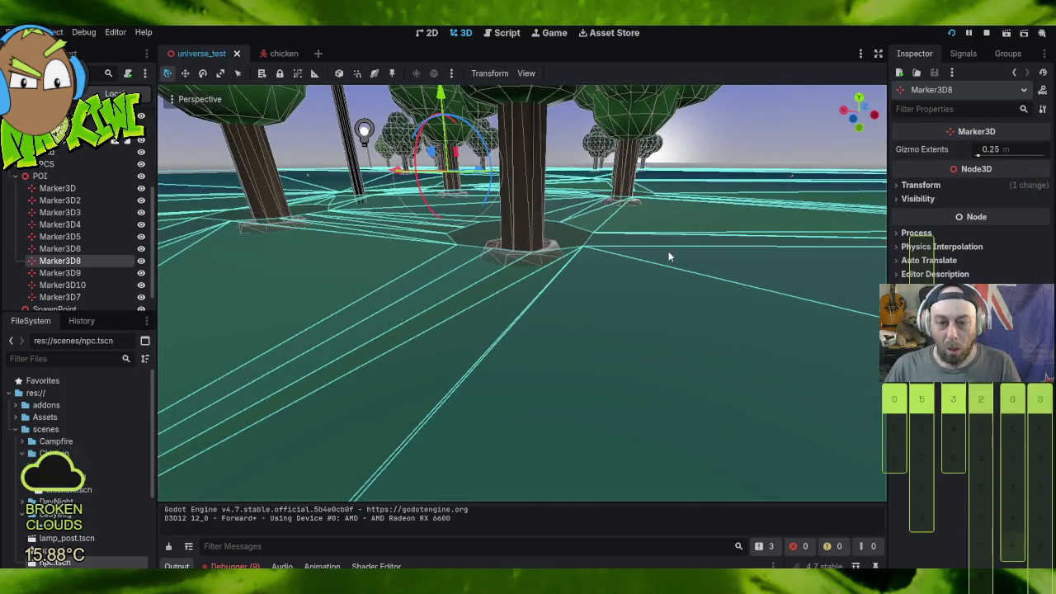
scroll(669, 252, down, 5)
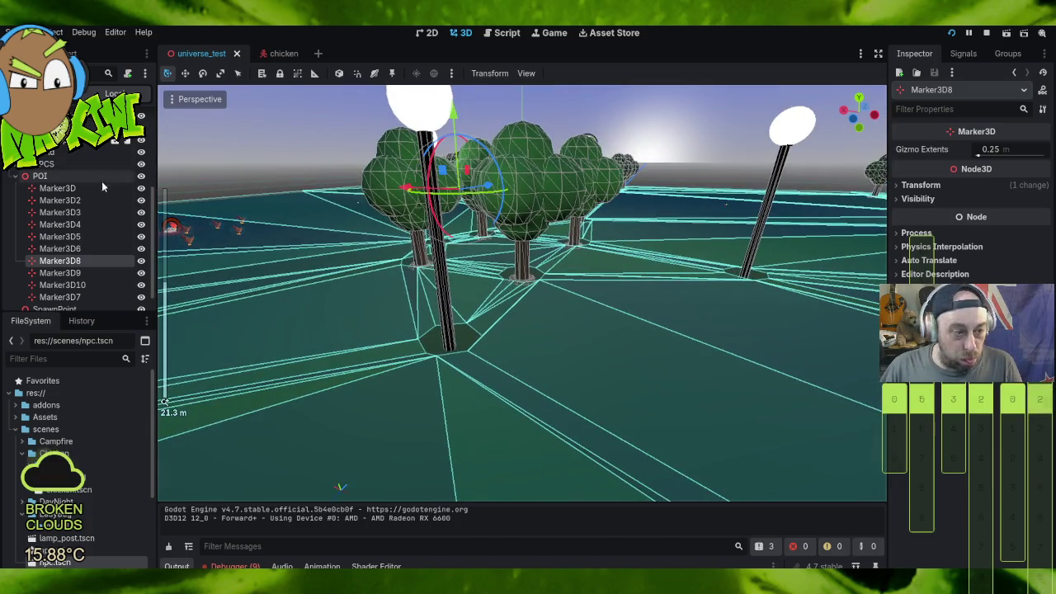
click(15, 176)
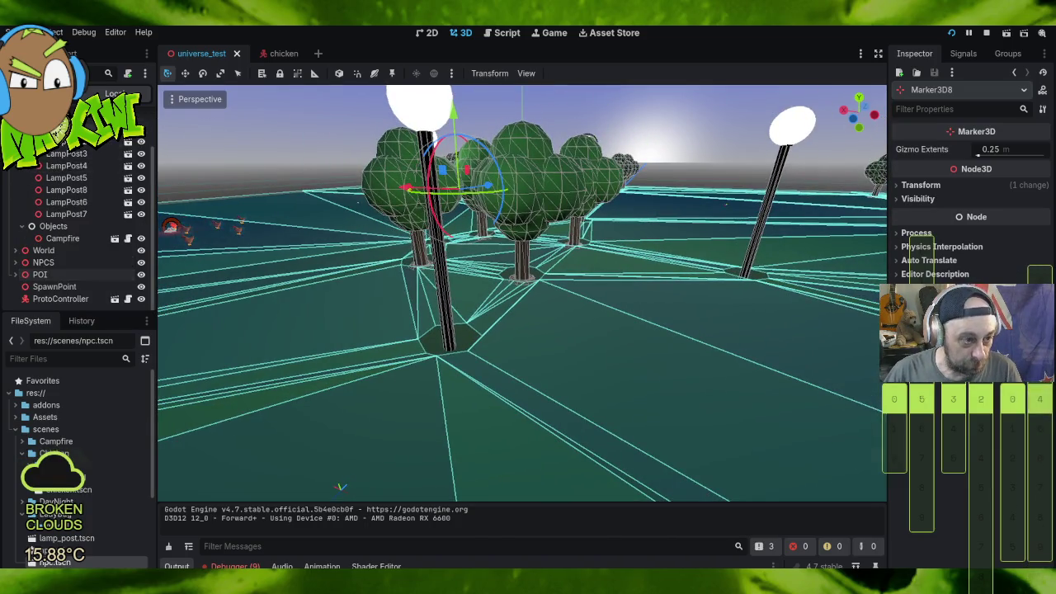
scroll(79, 214, up, 2)
click(21, 154)
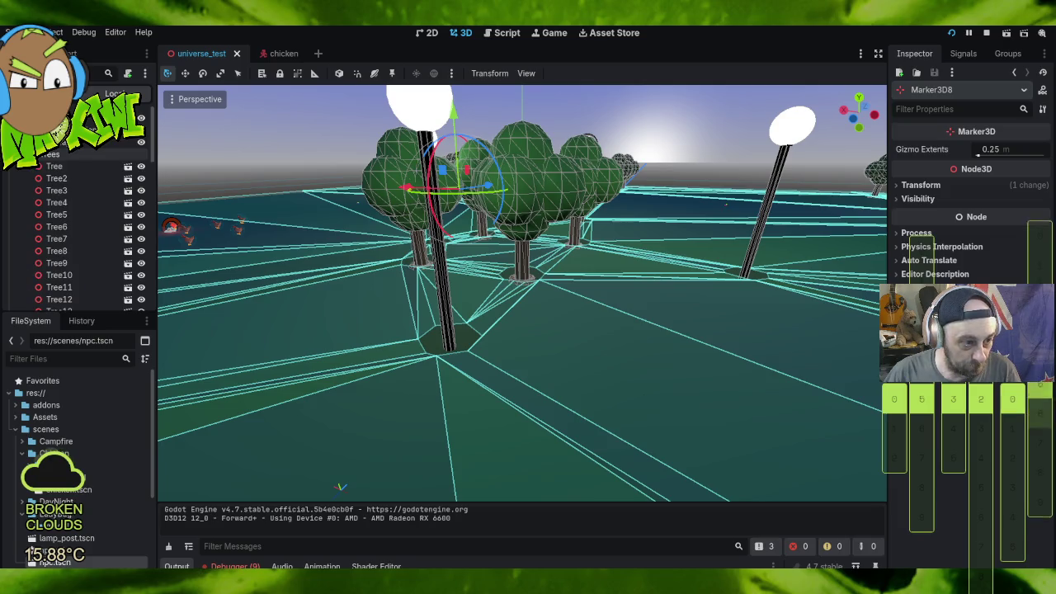
click(54, 166)
click(45, 155)
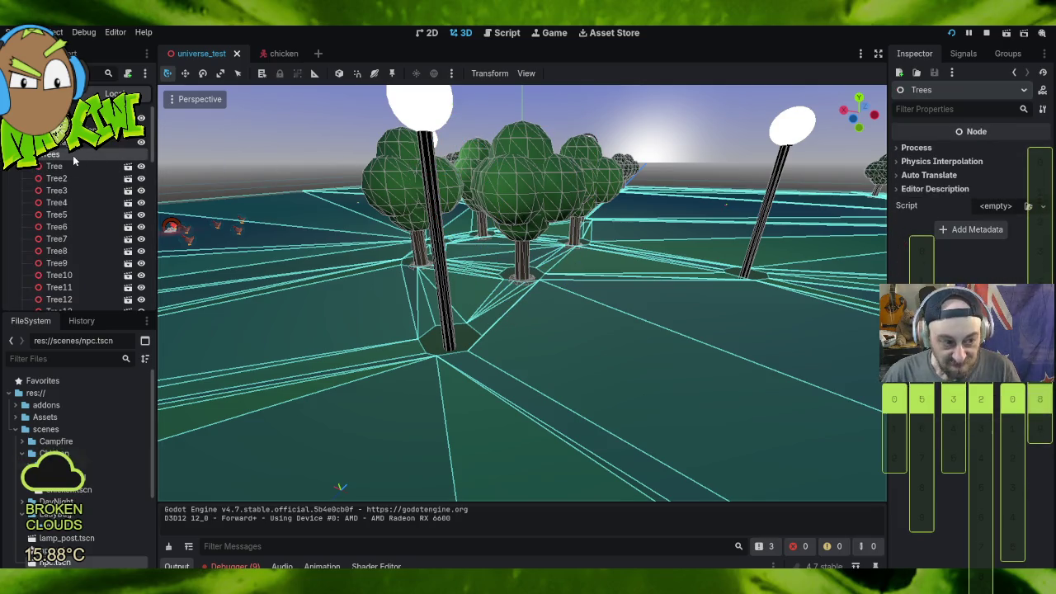
scroll(541, 124, up, 3)
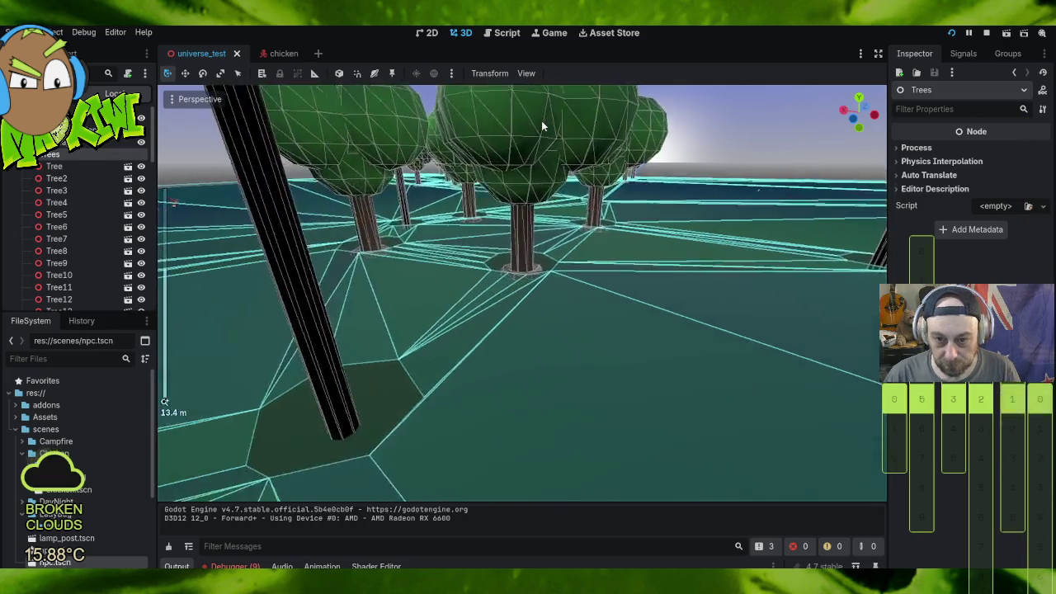
scroll(541, 124, down, 10)
scroll(518, 132, down, 5)
scroll(557, 236, up, 8)
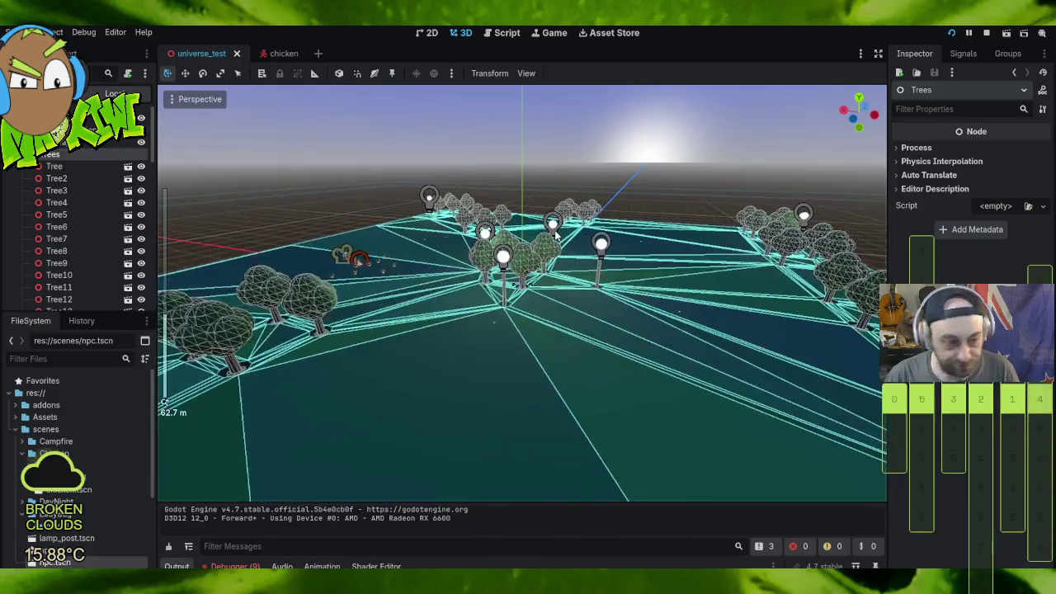
scroll(557, 235, up, 2)
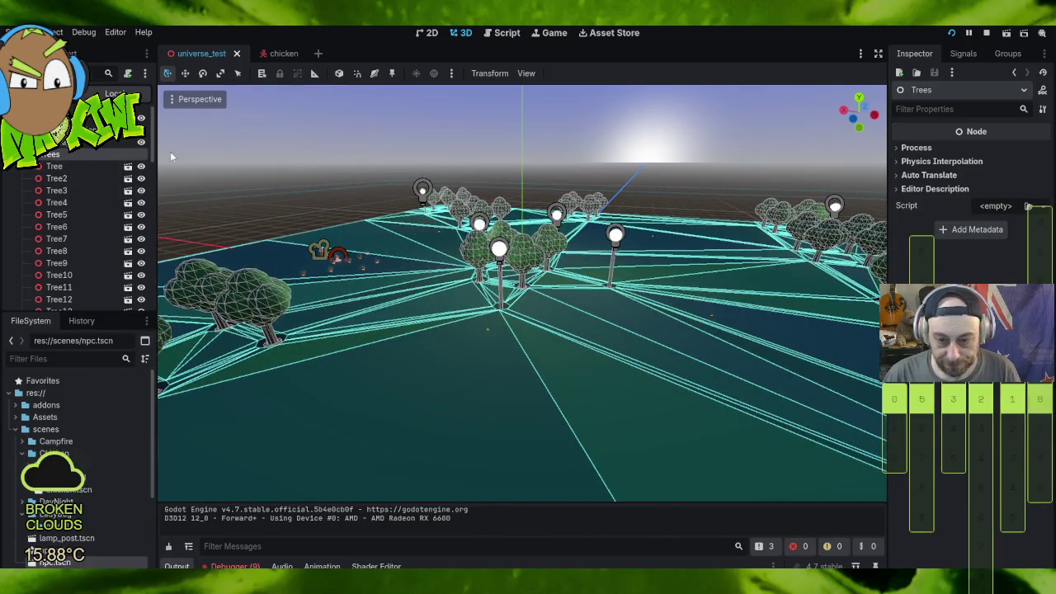
mouse_move(616, 291)
mouse_down()
mouse_move(589, 307)
mouse_move(804, 301)
mouse_move(342, 357)
mouse_up()
click(184, 73)
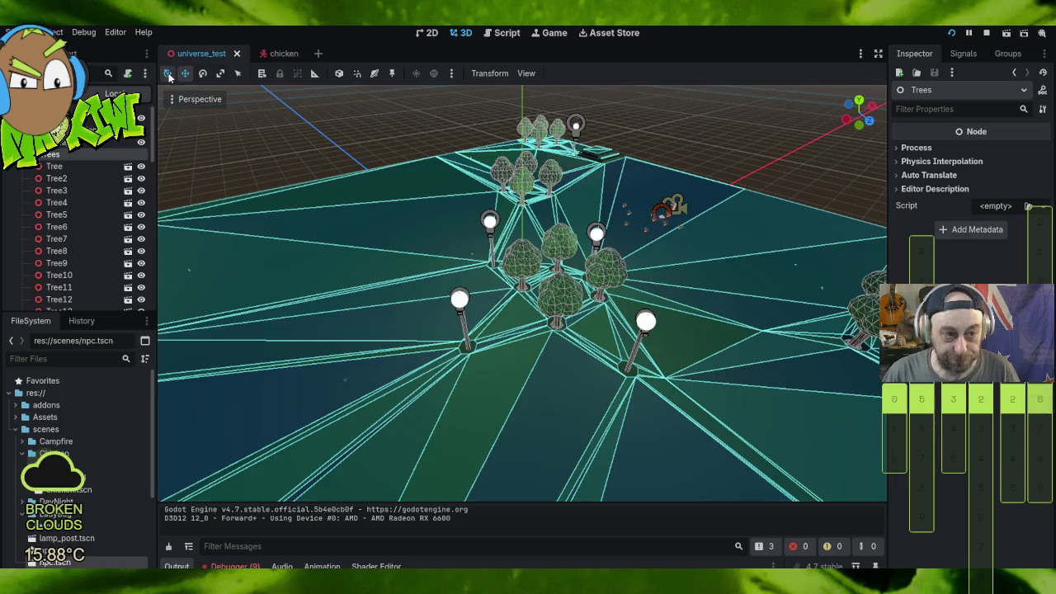
click(169, 75)
Step: Collapse the Trees and StreetLights groups in the scene tree
right_click(73, 161)
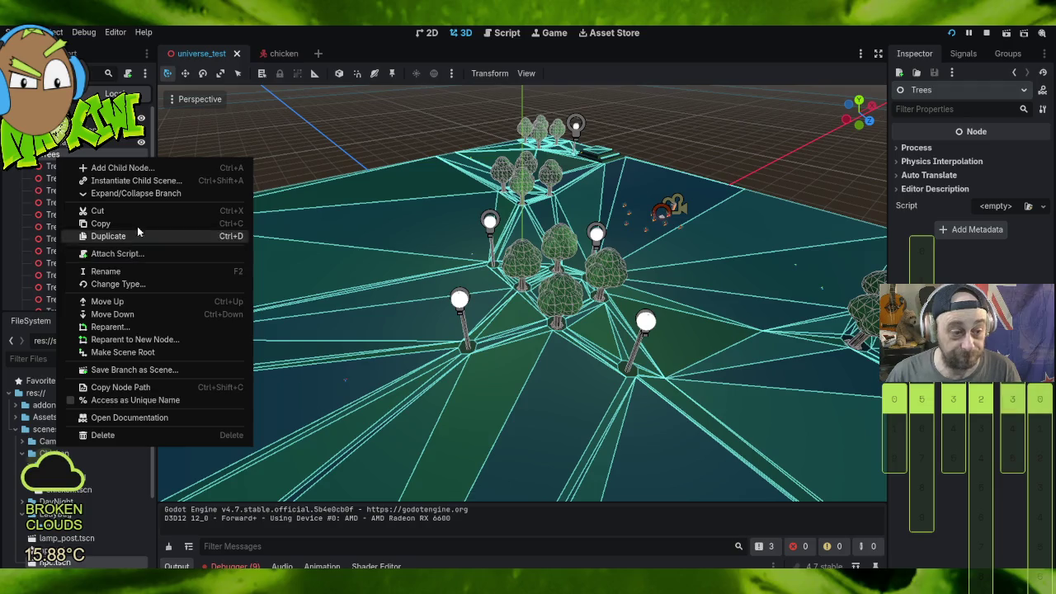
click(287, 138)
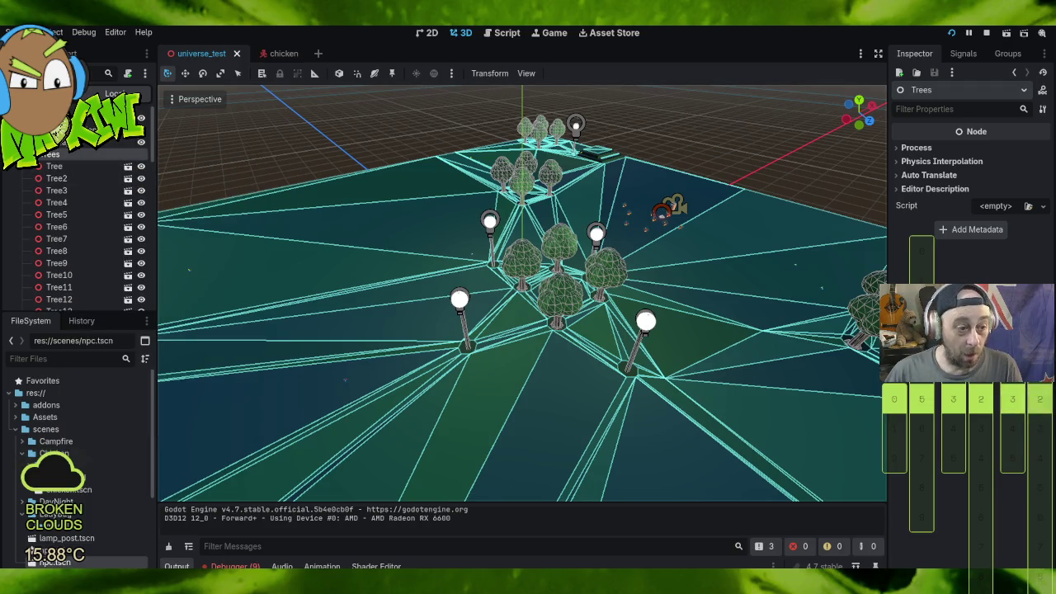
click(21, 154)
click(22, 166)
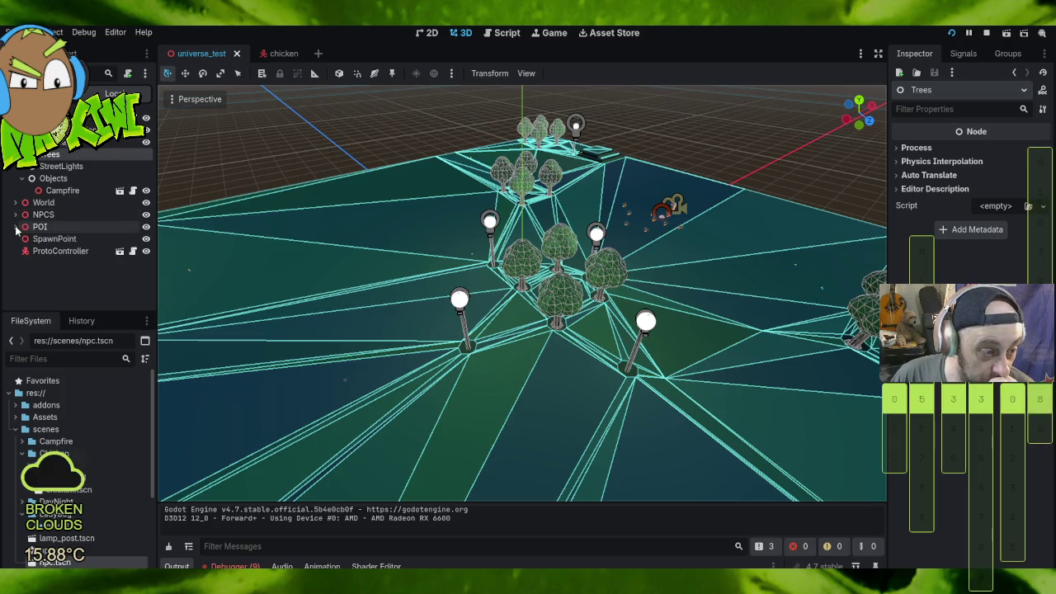
Step: Peek into the POI, NPCS and World groups, then select the Campfire node
click(14, 227)
click(15, 227)
click(15, 215)
click(15, 214)
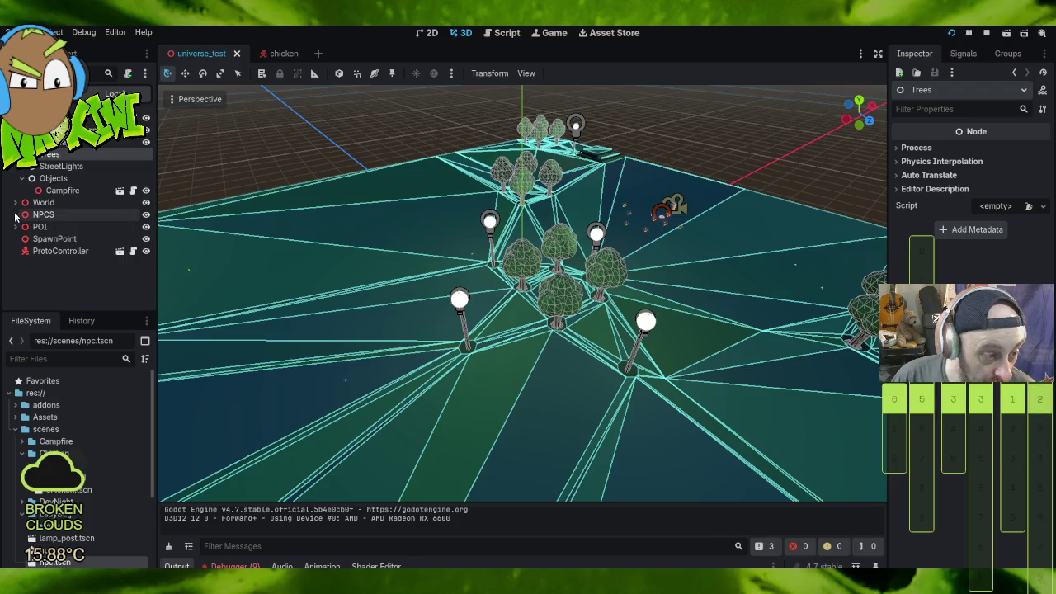
click(15, 202)
click(15, 202)
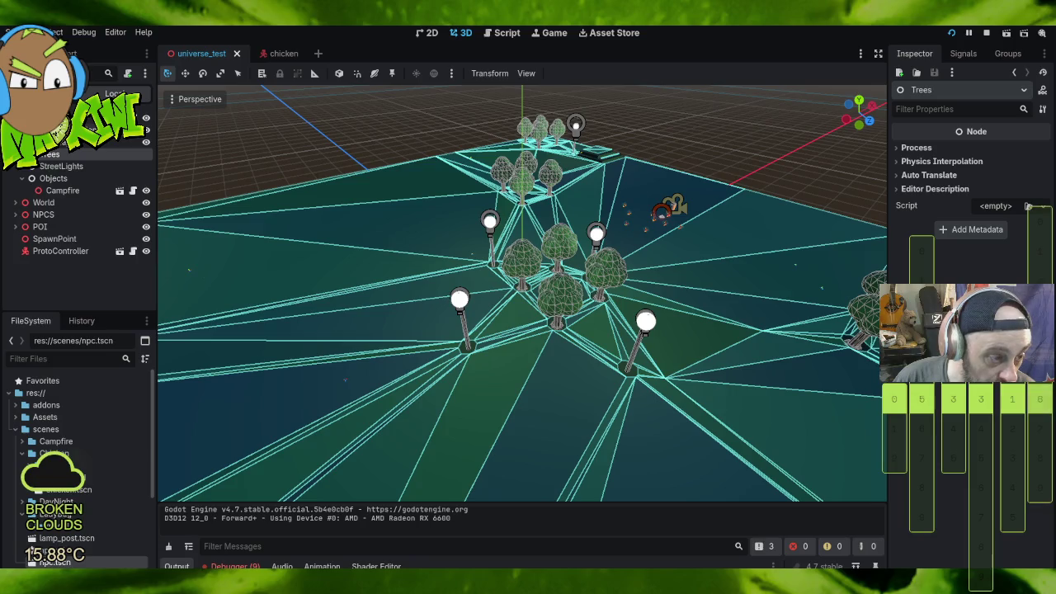
click(62, 190)
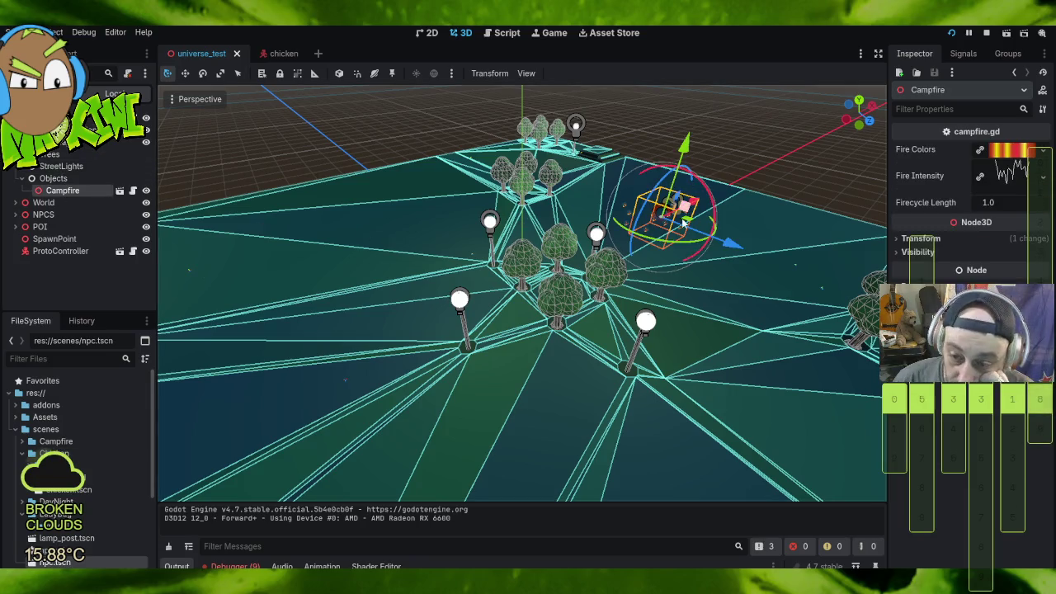
Step: Focus on the campfire and raise it about 0.029 along Y
scroll(682, 223, up, 2)
key(f)
scroll(681, 198, up, 5)
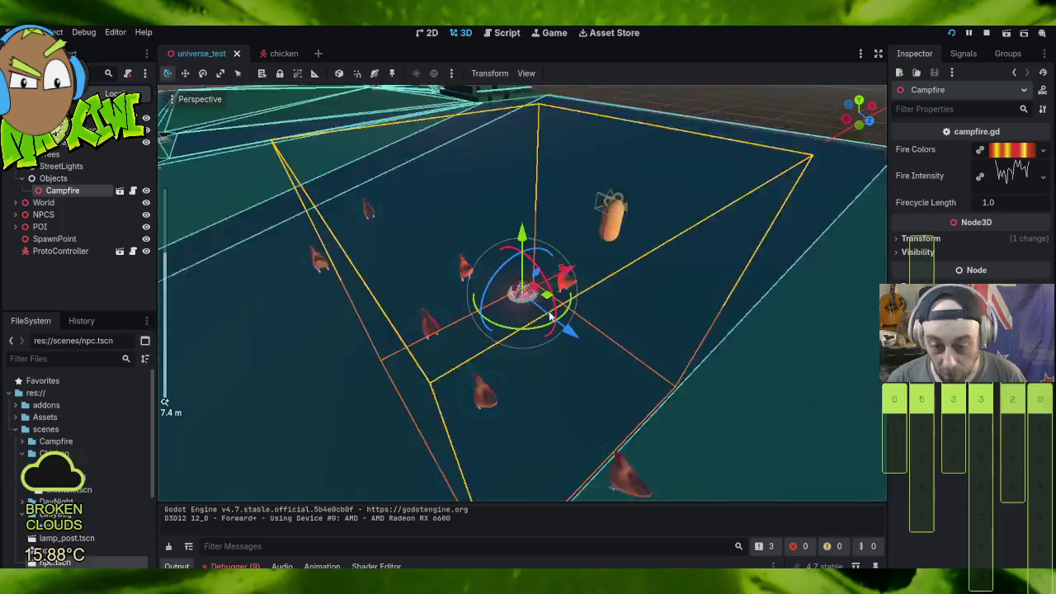
scroll(681, 371, down, 3)
mouse_move(680, 371)
mouse_down()
mouse_move(620, 322)
mouse_move(431, 236)
mouse_move(427, 377)
mouse_move(429, 318)
mouse_up()
scroll(429, 316, down, 2)
mouse_move(490, 353)
mouse_down()
mouse_move(630, 347)
mouse_move(545, 302)
mouse_move(546, 319)
mouse_up()
scroll(630, 346, up, 4)
scroll(630, 346, up, 3)
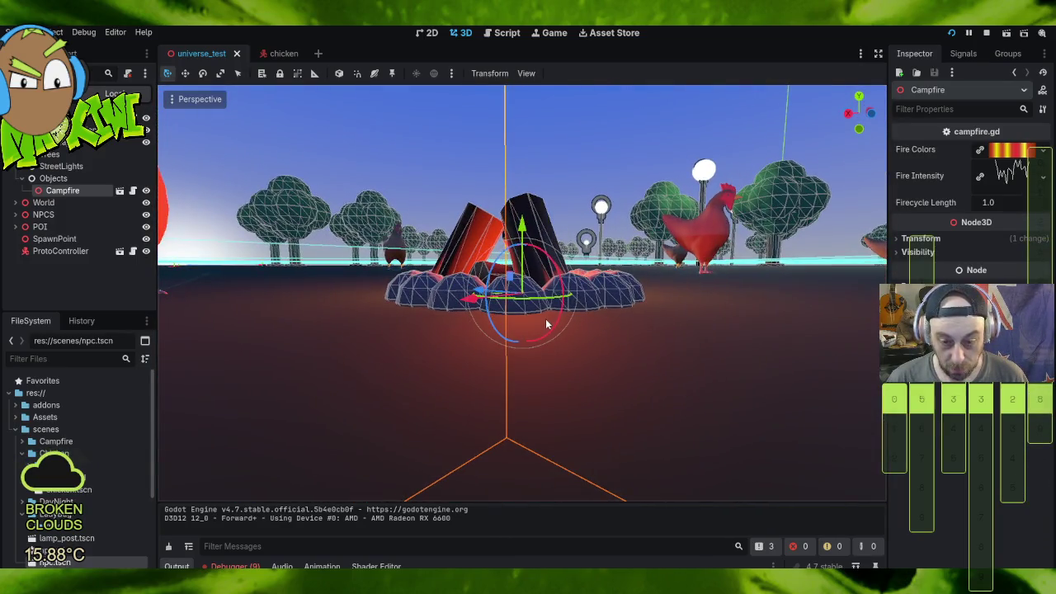
mouse_move(521, 225)
mouse_down()
mouse_move(521, 215)
mouse_move(601, 287)
mouse_move(720, 263)
mouse_move(645, 120)
mouse_up()
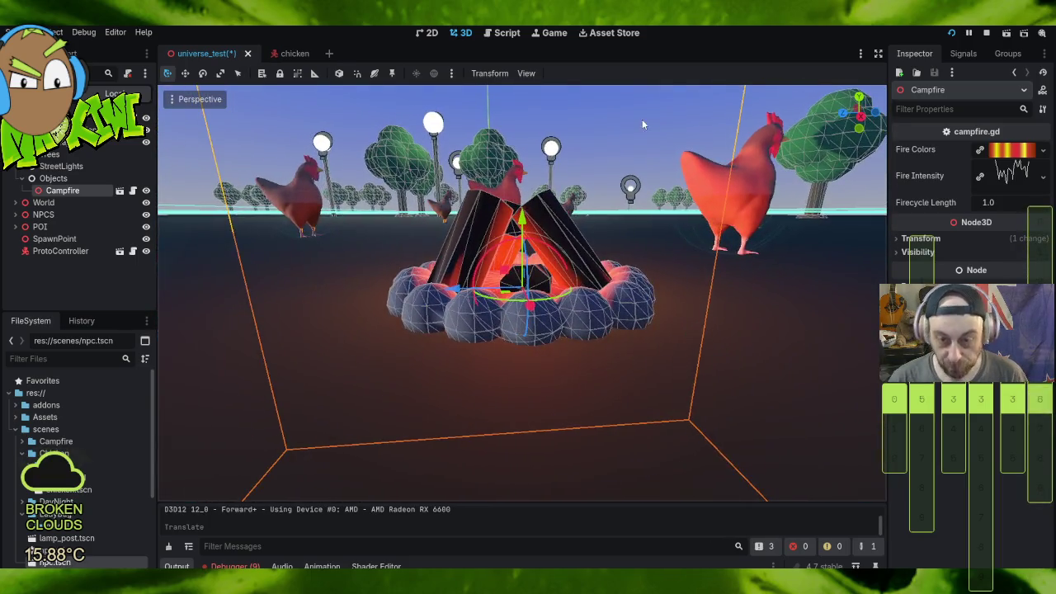
Step: View the campfire from higher up and select NavigationRegion3D
scroll(648, 166, down, 5)
drag(638, 175, 632, 223)
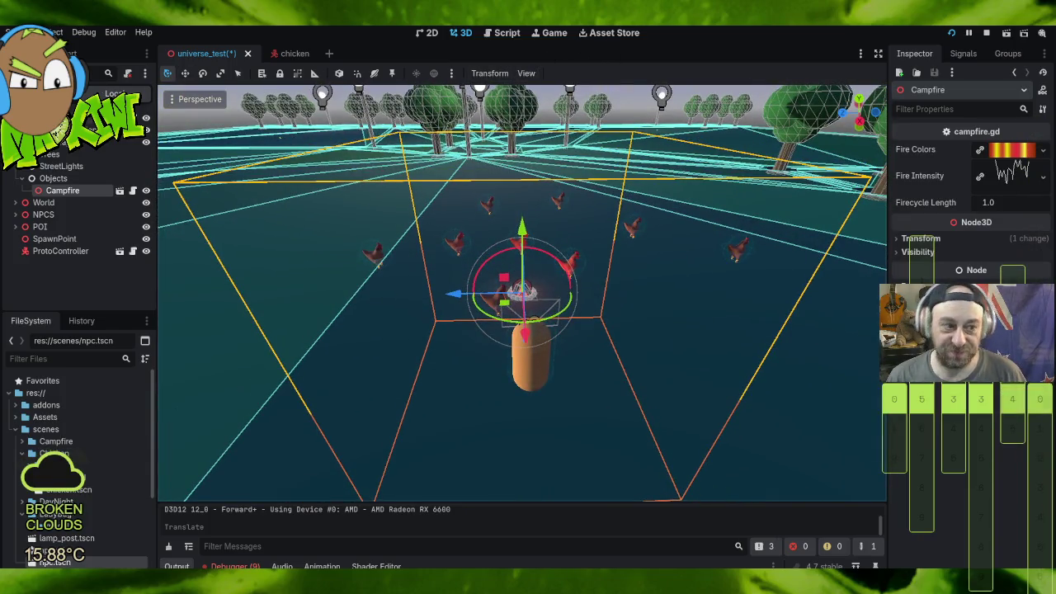
click(91, 124)
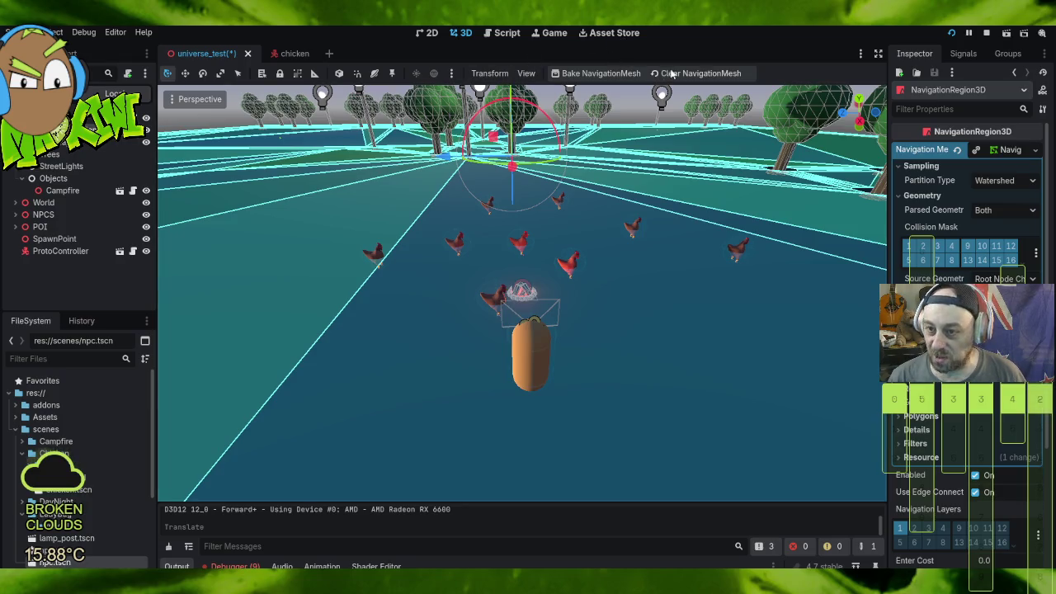
Step: Clear the baked navmesh, set Campfire's Firecycle Length to 2.0, and run the game
click(673, 74)
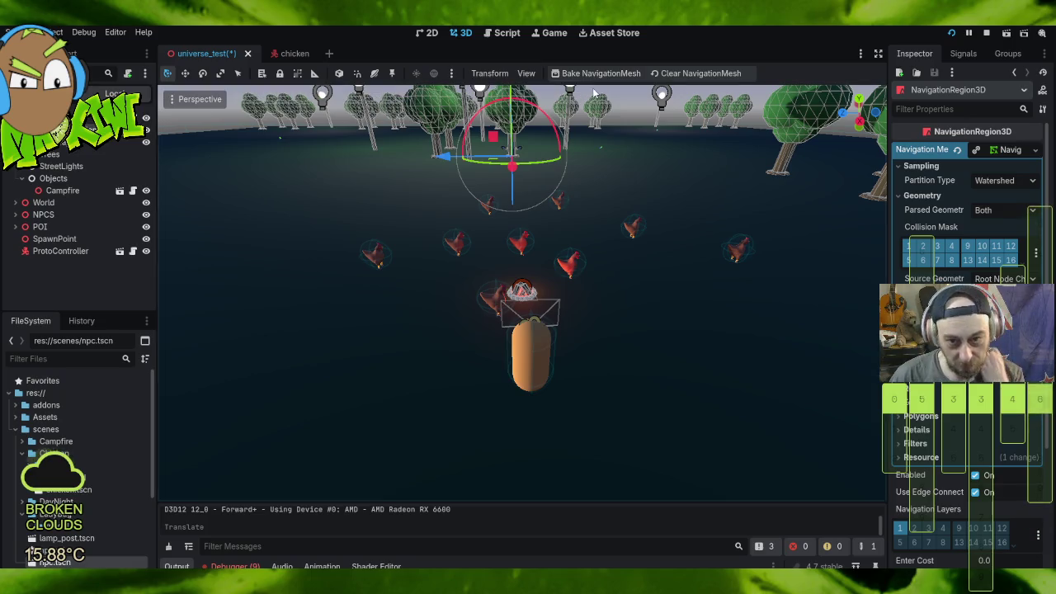
click(66, 191)
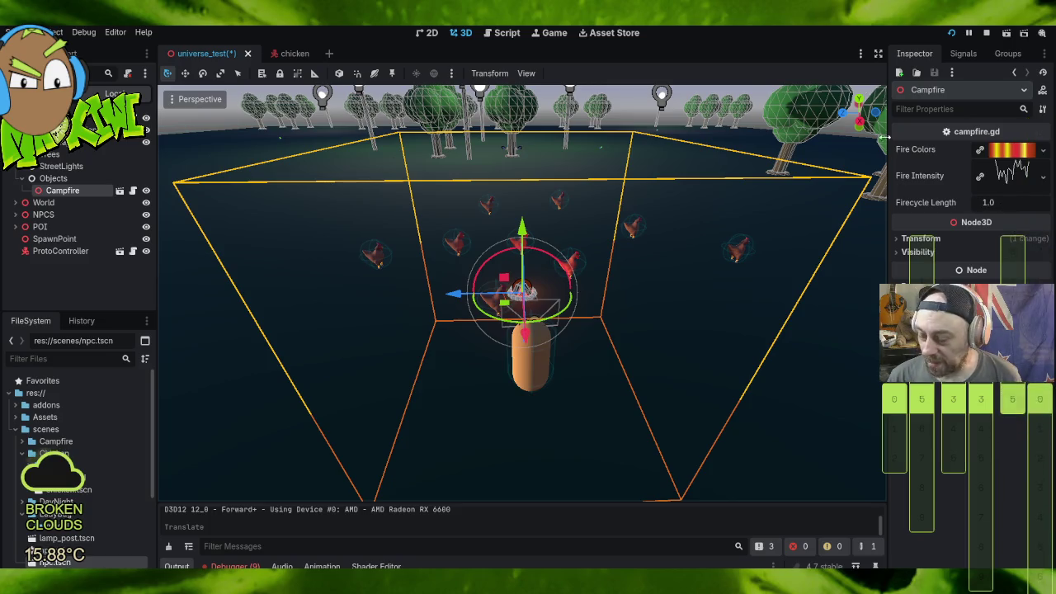
click(1014, 206)
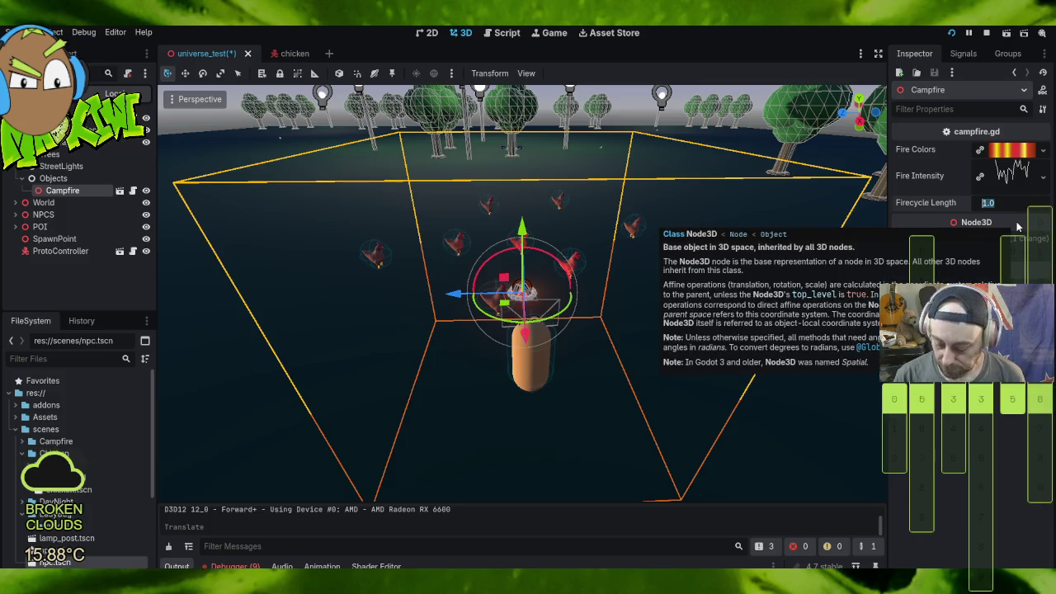
text(2)
key(Return)
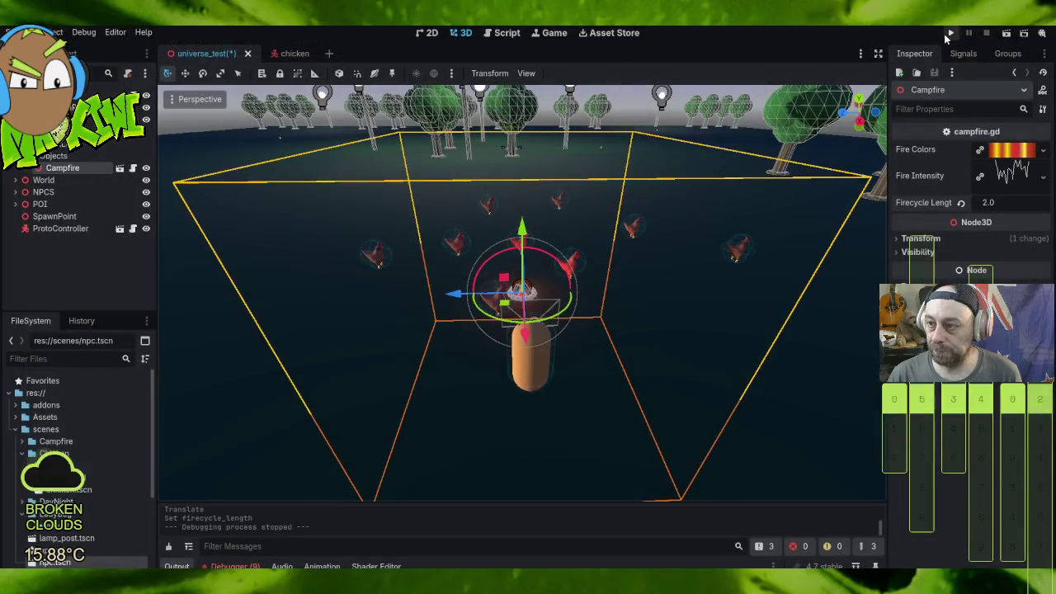
click(951, 33)
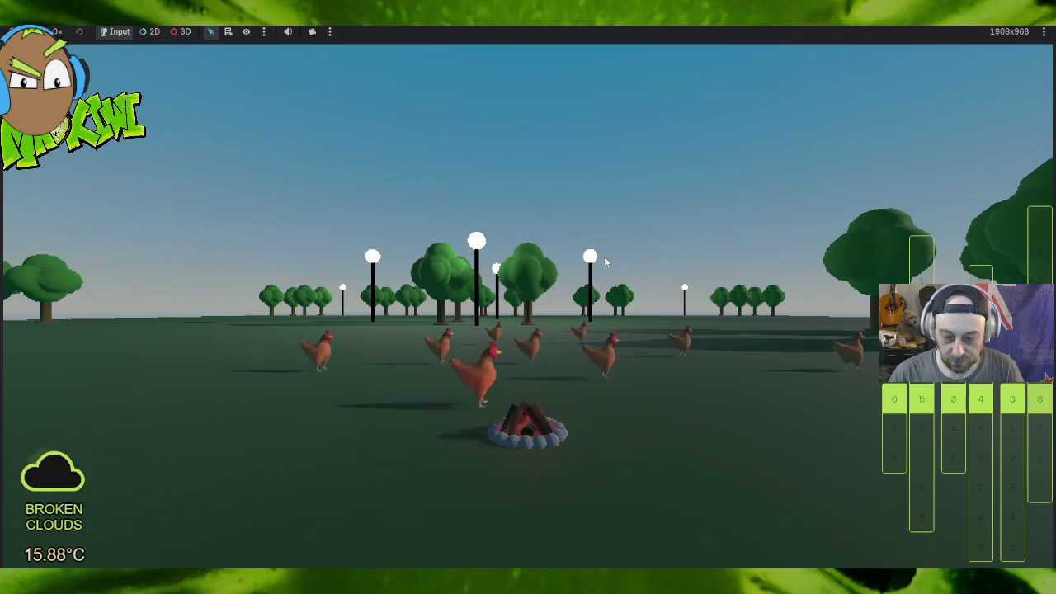
key(w)
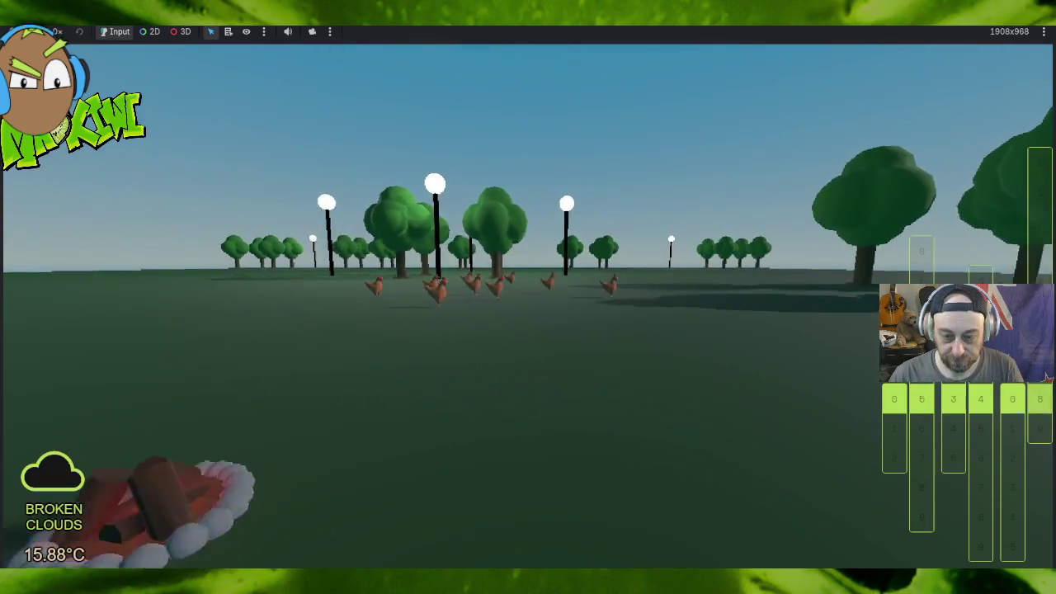
key(w)
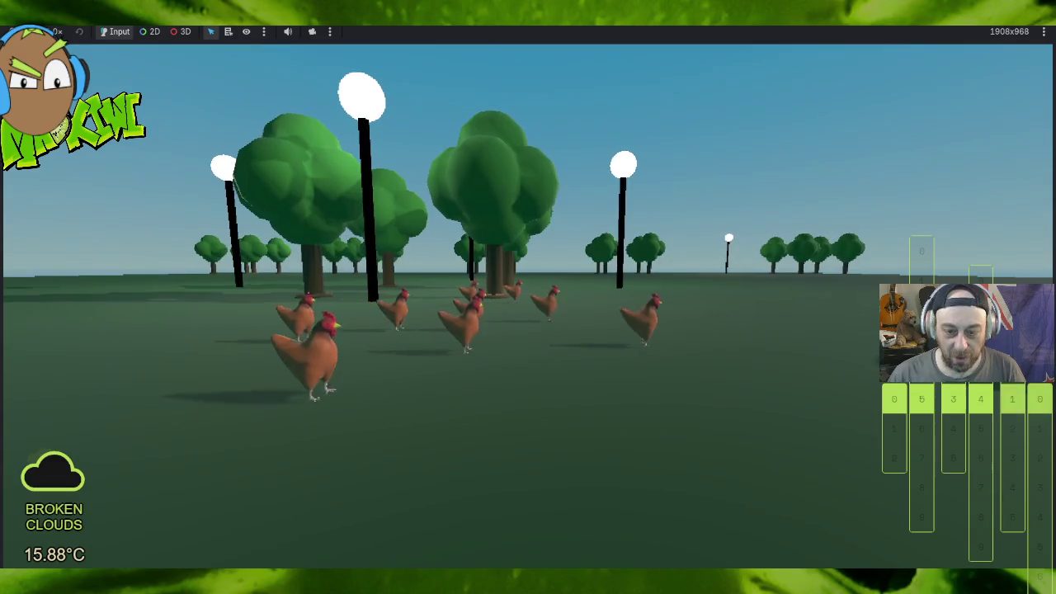
key(w)
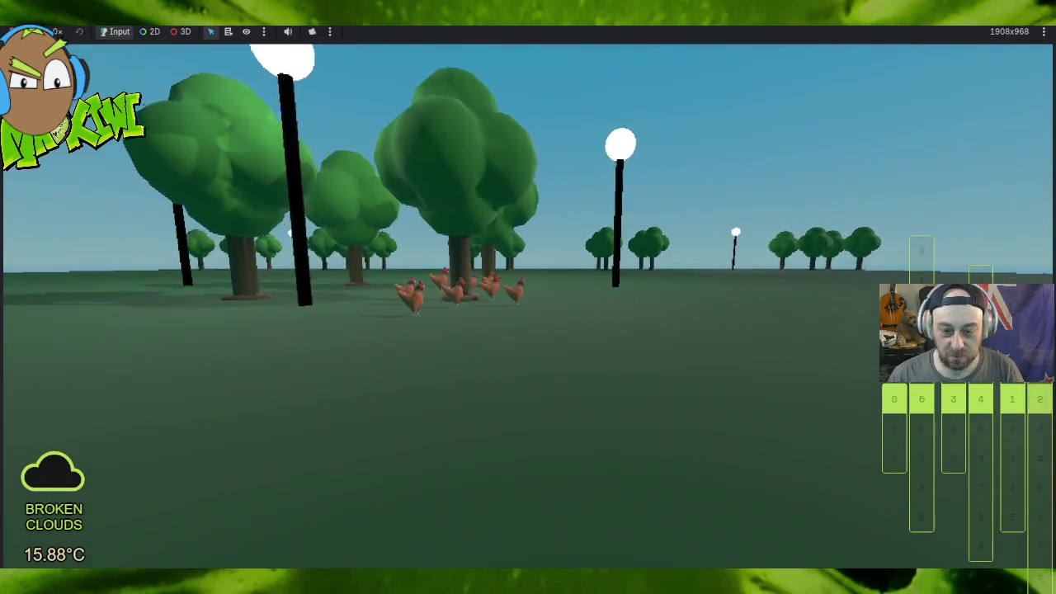
key(w)
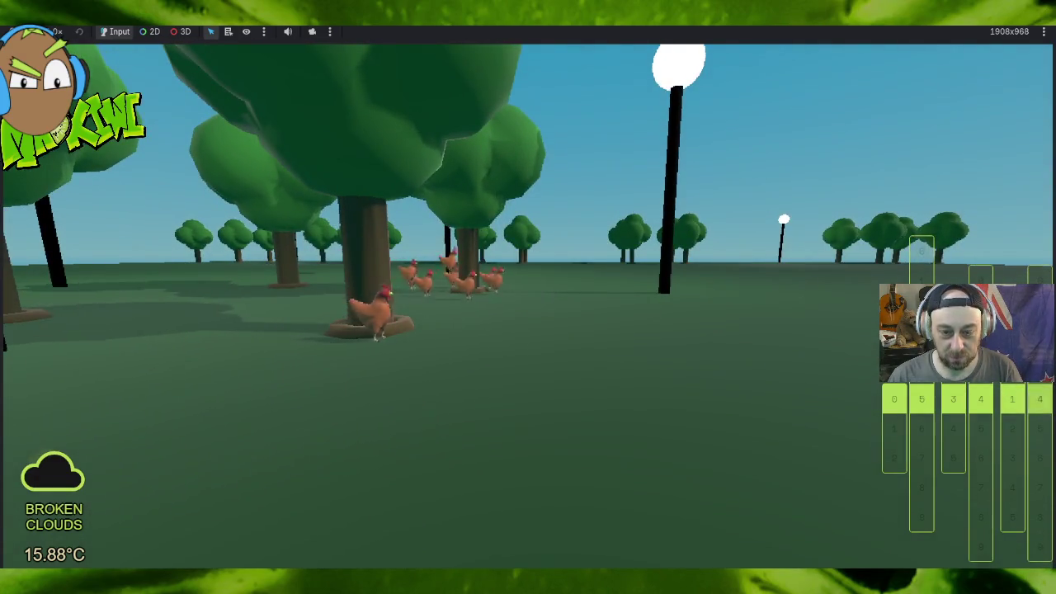
key(w)
key(w)
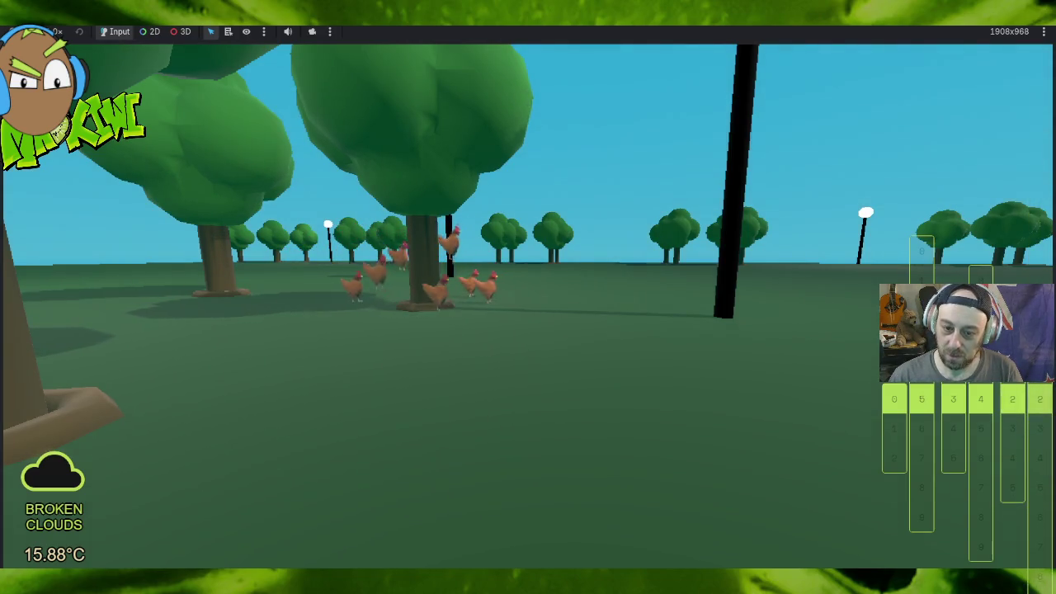
key(w)
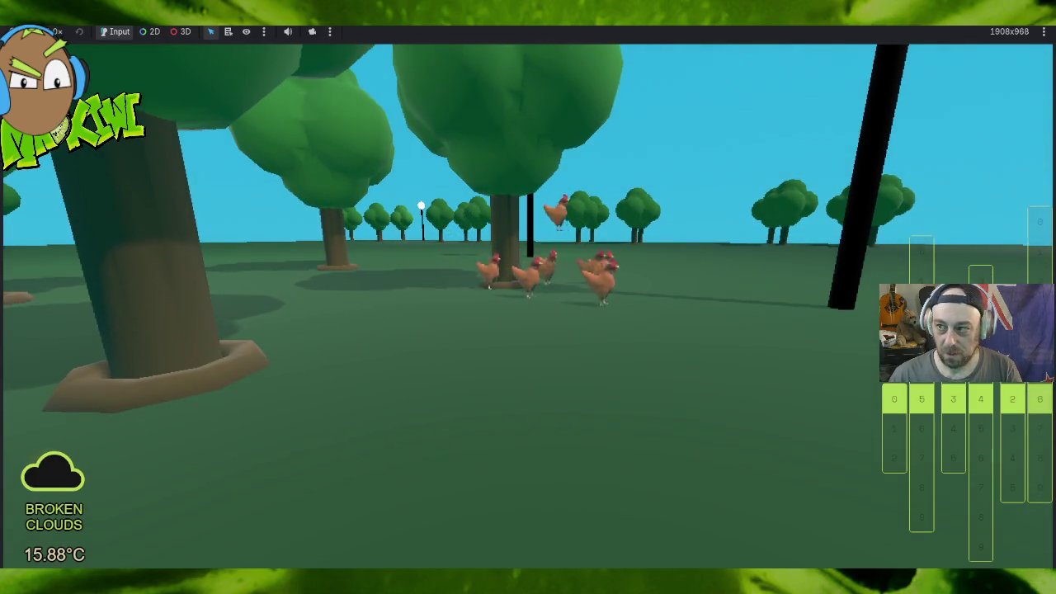
key(F8)
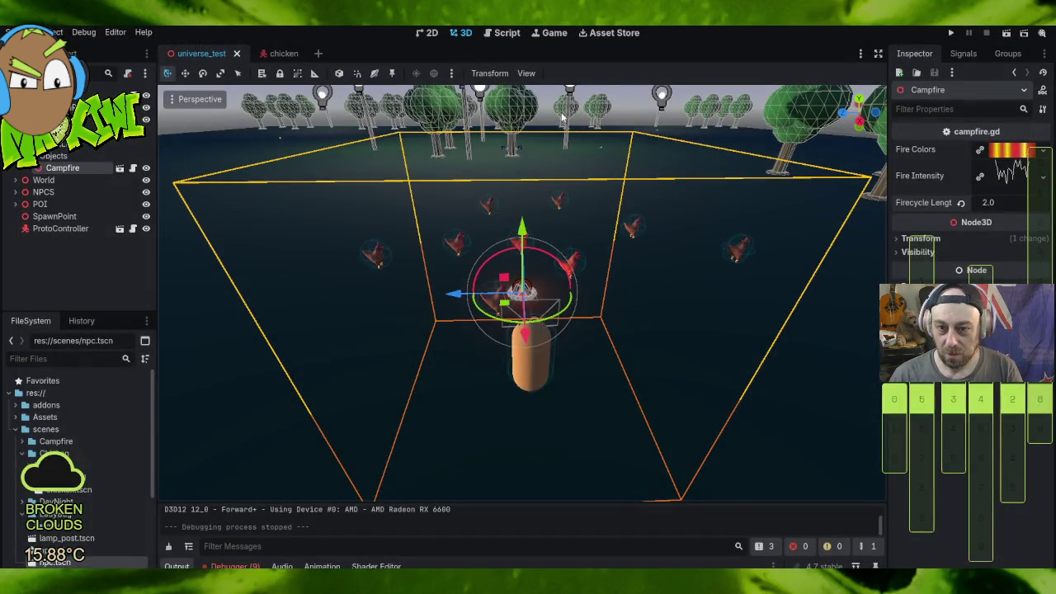
Step: Rebake the navigation mesh from the NavigationRegion3D node
scroll(579, 161, down, 5)
click(66, 96)
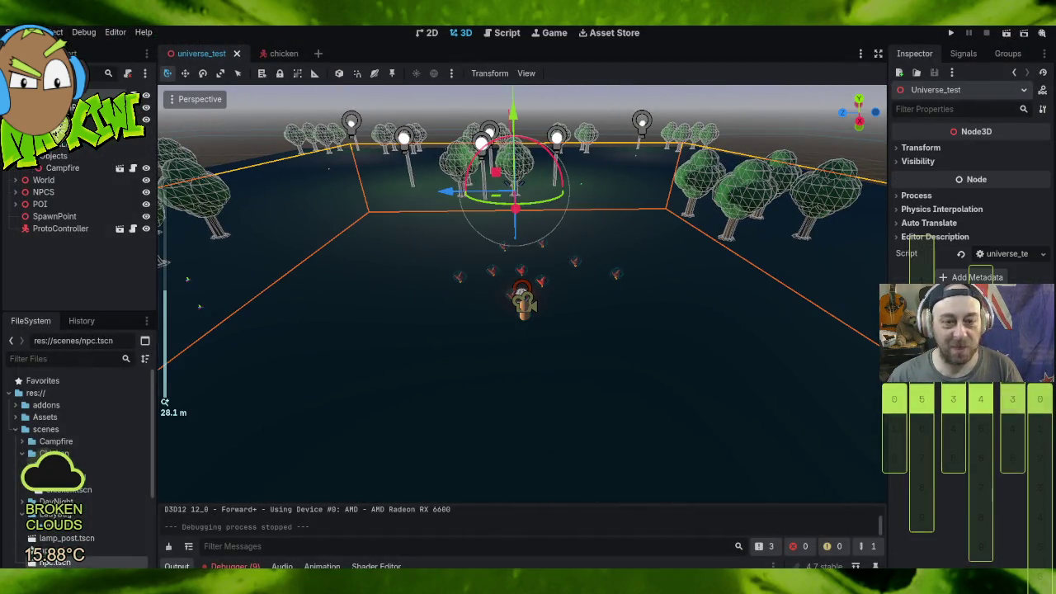
click(66, 108)
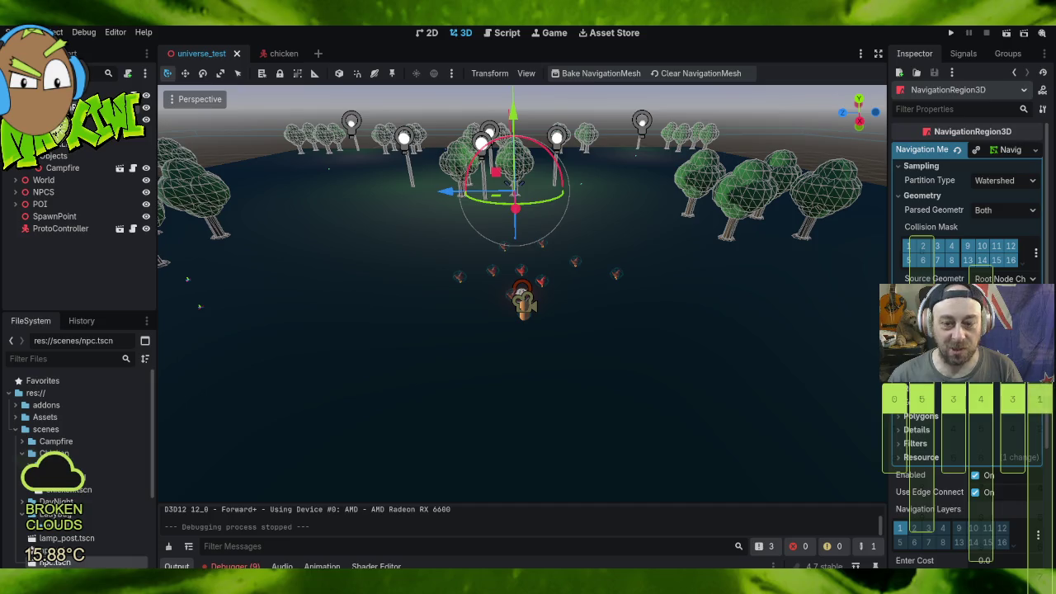
click(602, 75)
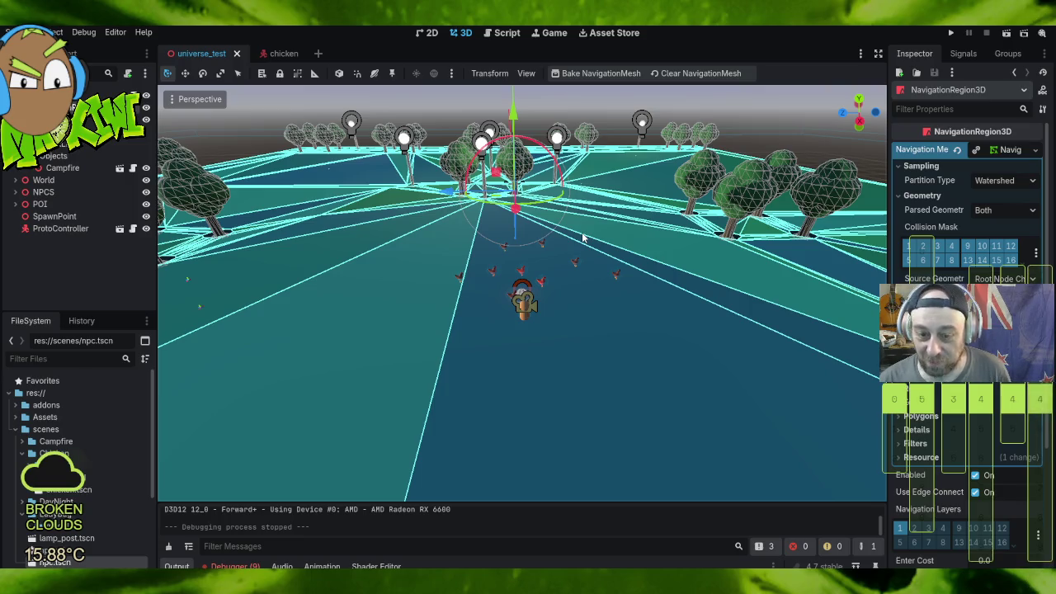
Step: Orbit around the campfire to check the rebaked navmesh, then select Campfire
scroll(554, 322, up, 5)
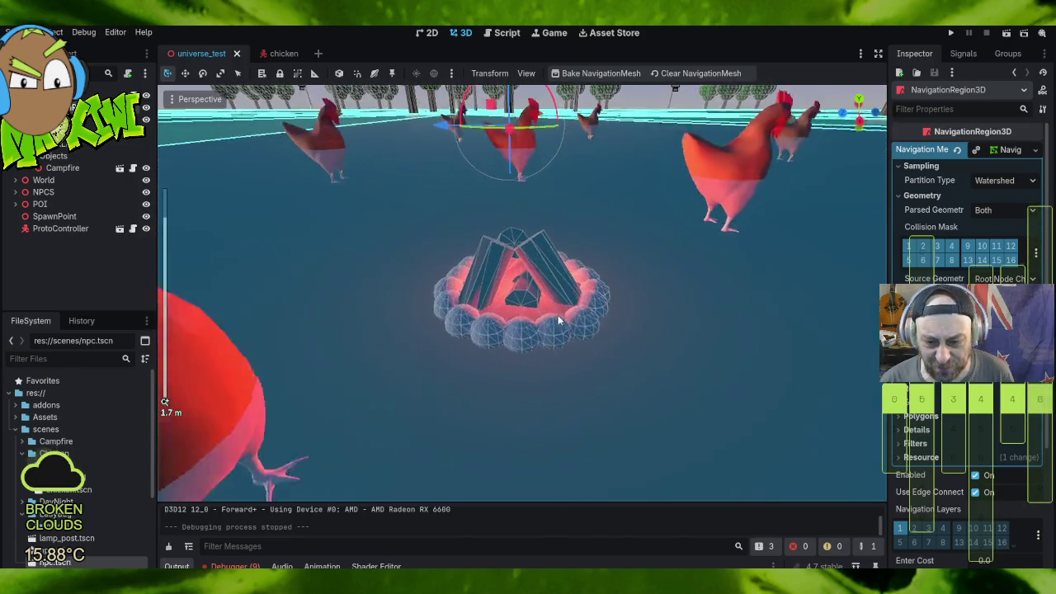
mouse_move(668, 340)
mouse_down()
mouse_move(596, 306)
mouse_move(623, 330)
mouse_up()
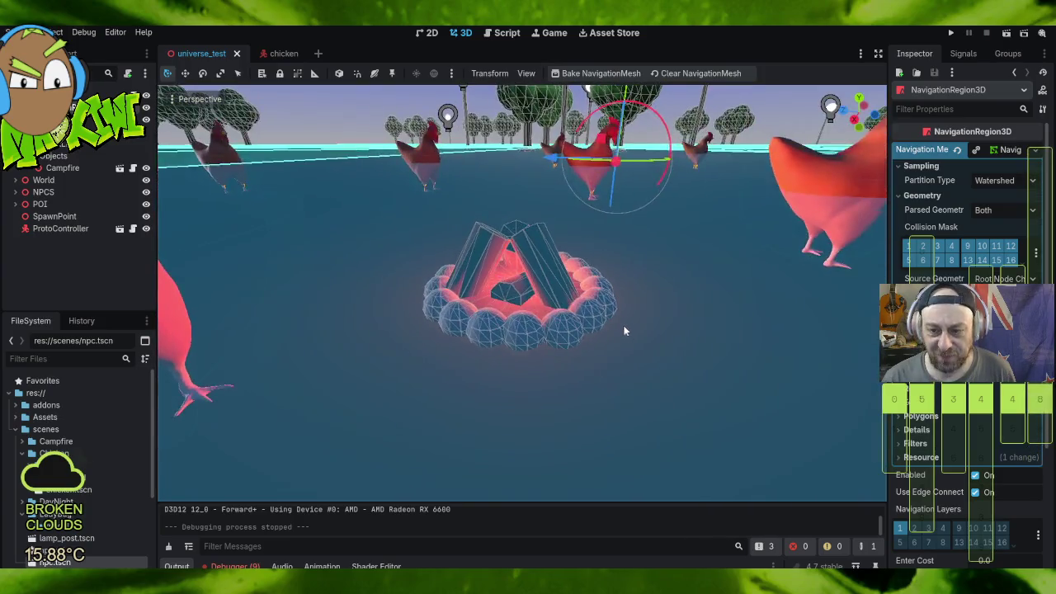
scroll(624, 330, down, 10)
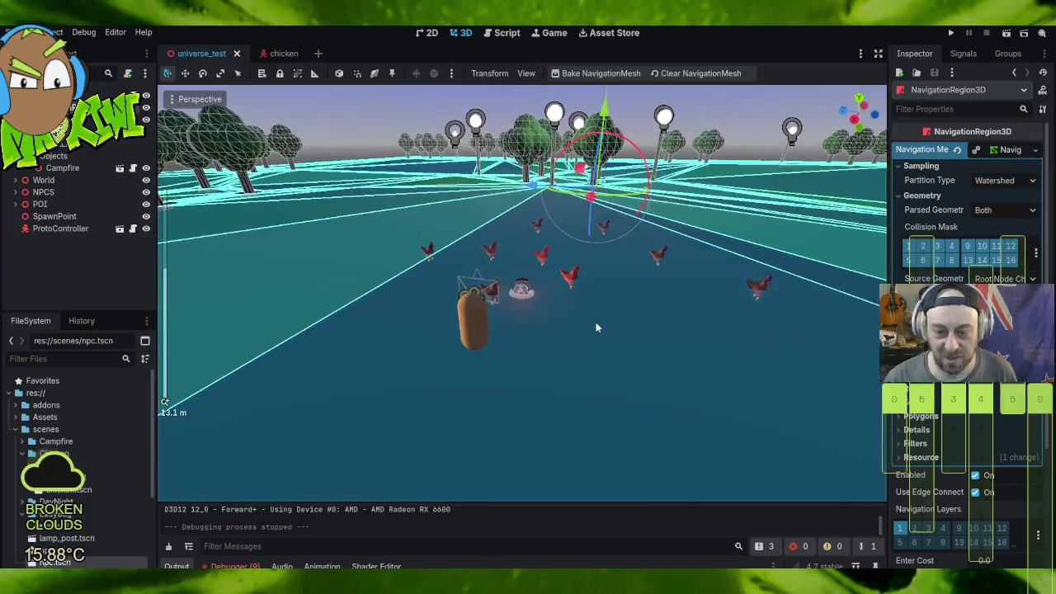
scroll(595, 327, up, 3)
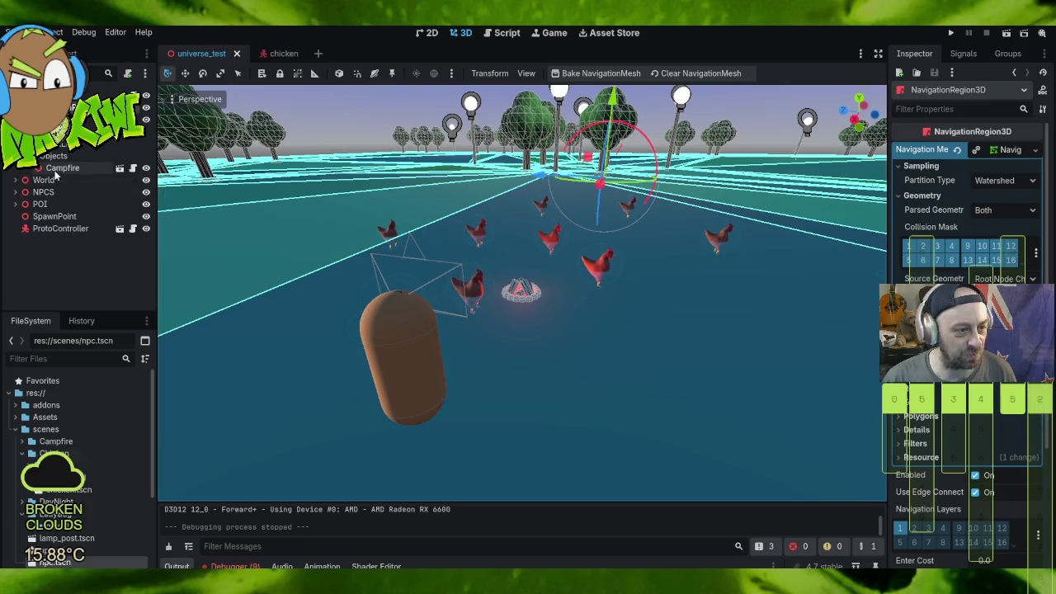
click(59, 168)
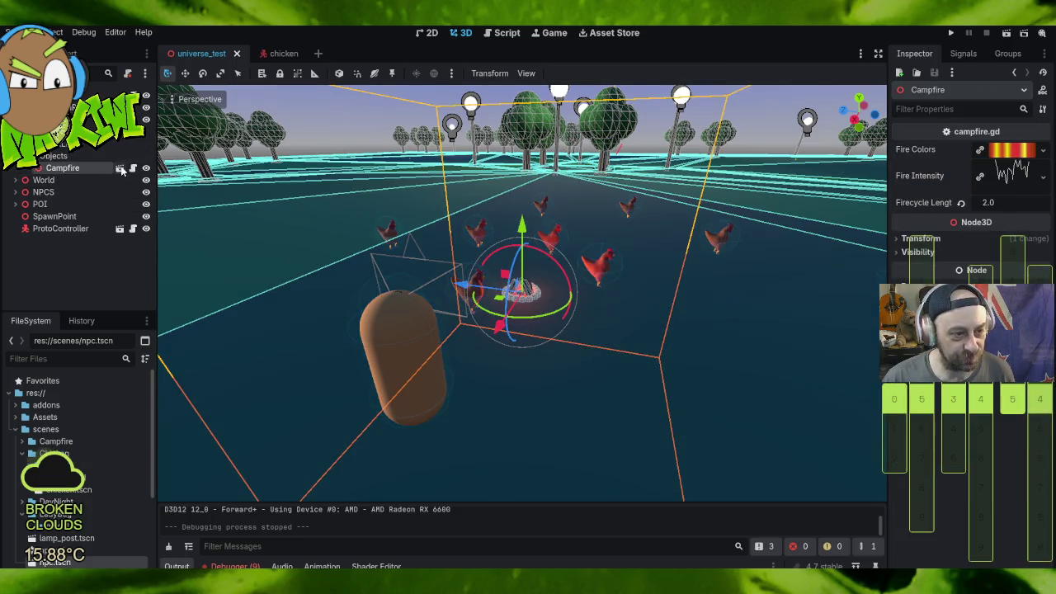
Step: Open the campfire scene and enable Use Collision on the CampFireModel
click(120, 168)
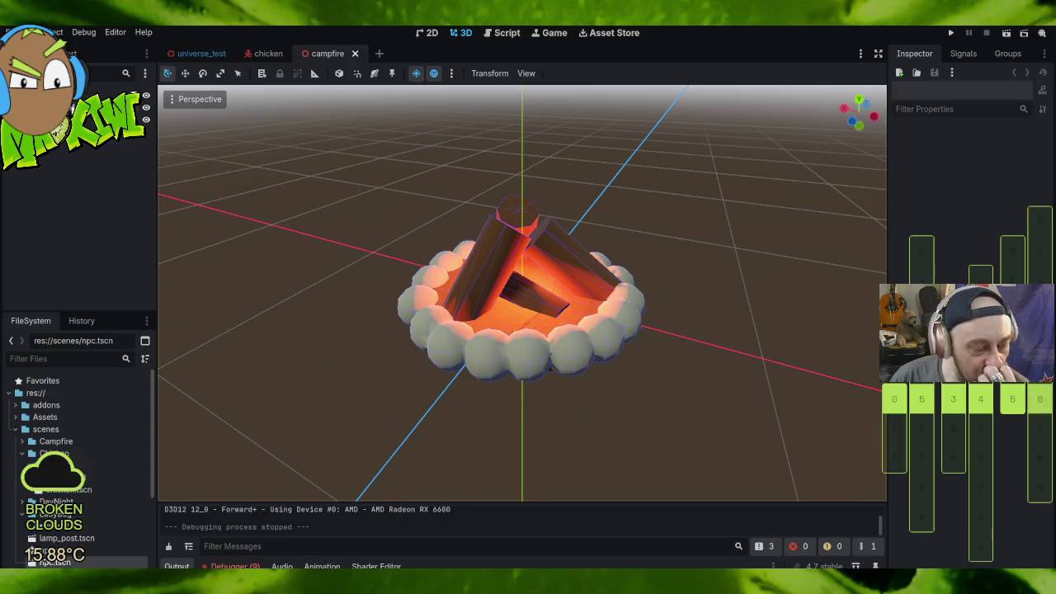
click(99, 95)
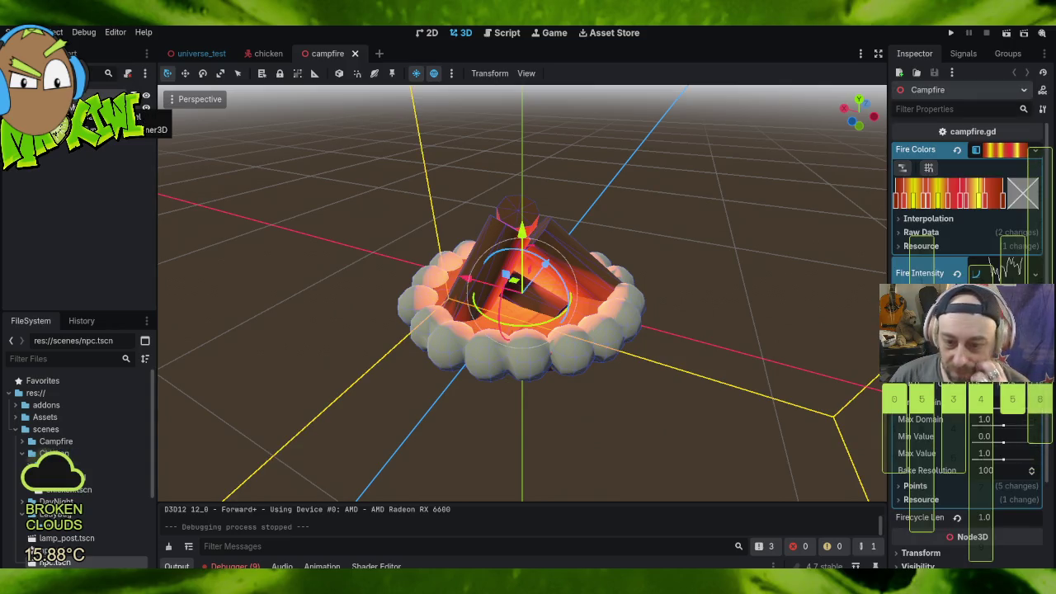
click(90, 109)
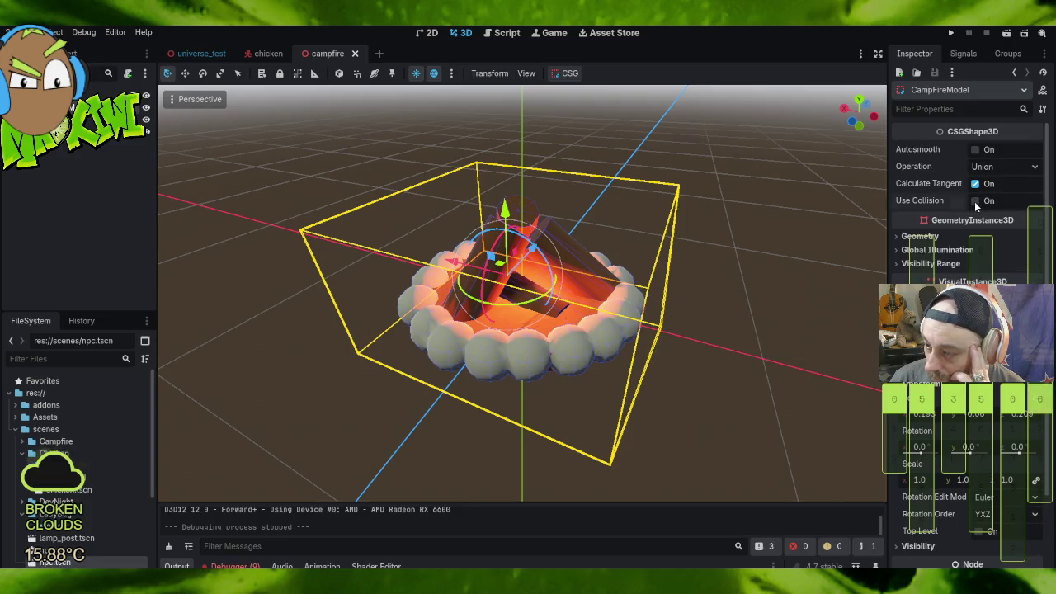
click(975, 200)
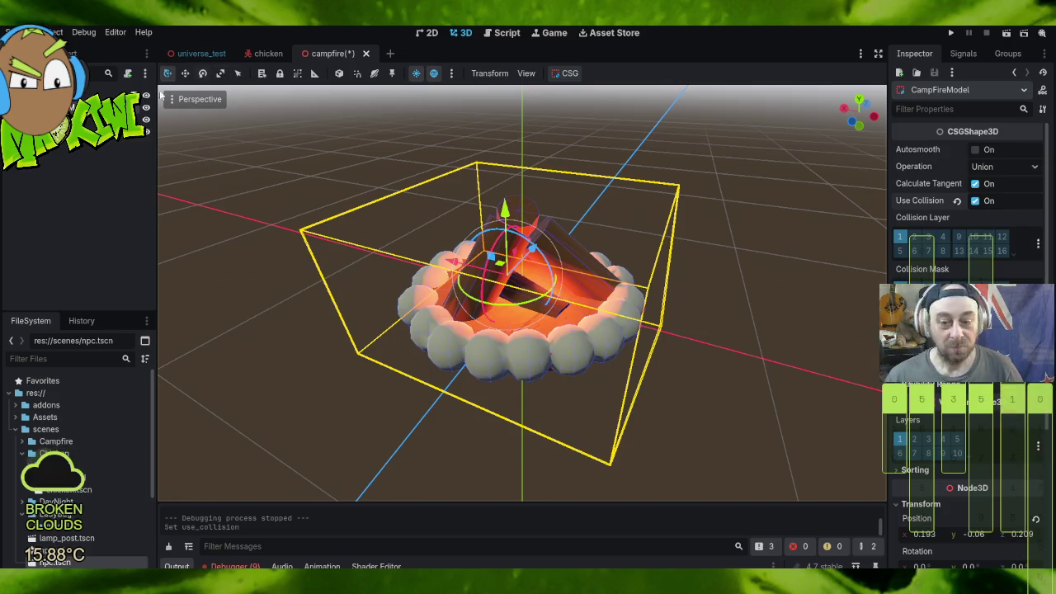
Step: Select the Campfire root and save the campfire scene
click(99, 95)
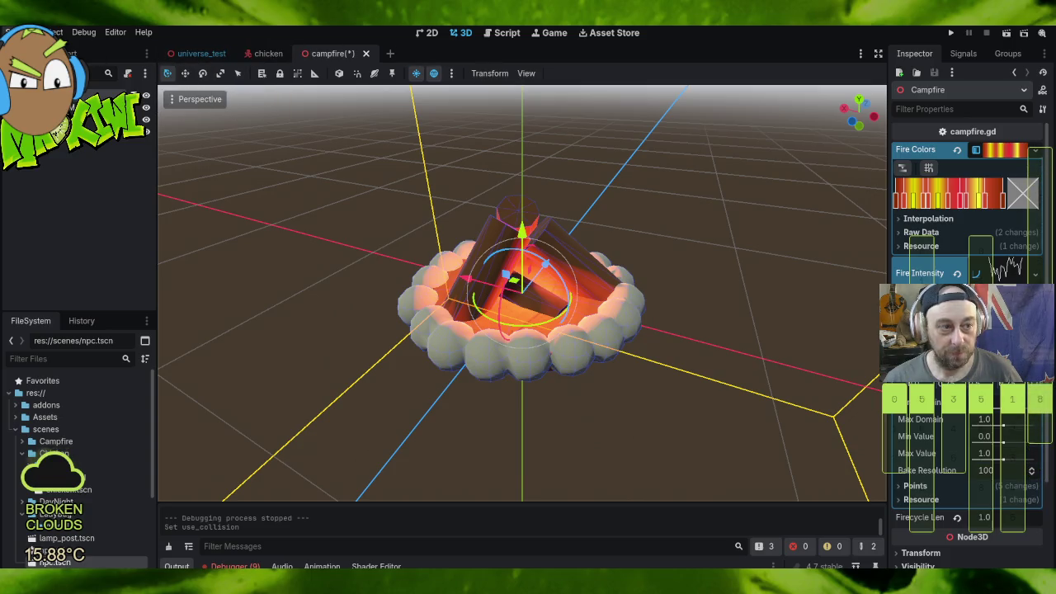
click(18, 32)
click(83, 143)
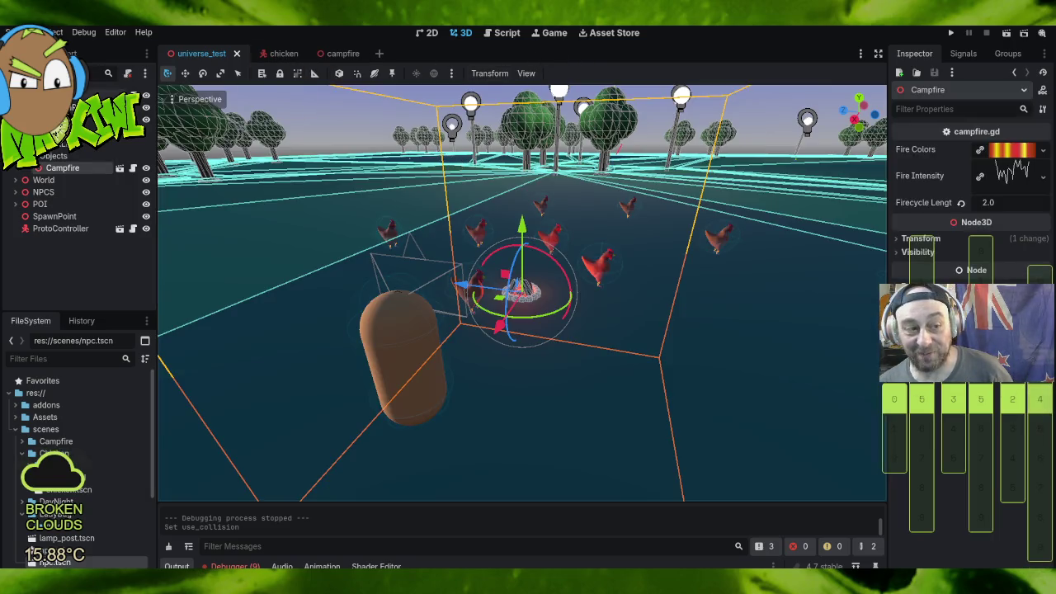
Step: Clear and rebake the NavigationRegion3D's navigation mesh
click(91, 94)
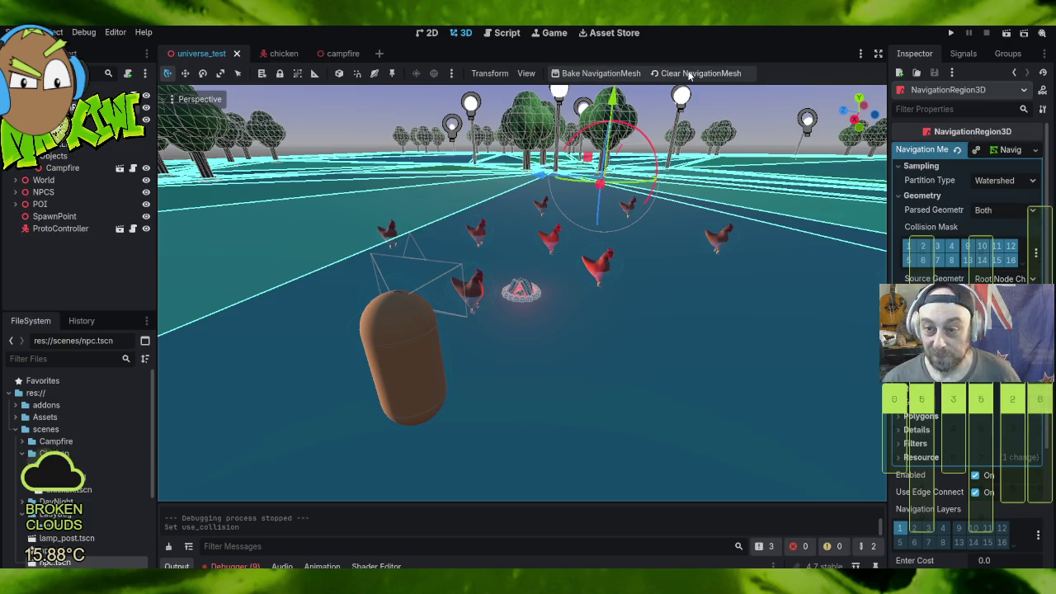
click(687, 75)
click(599, 74)
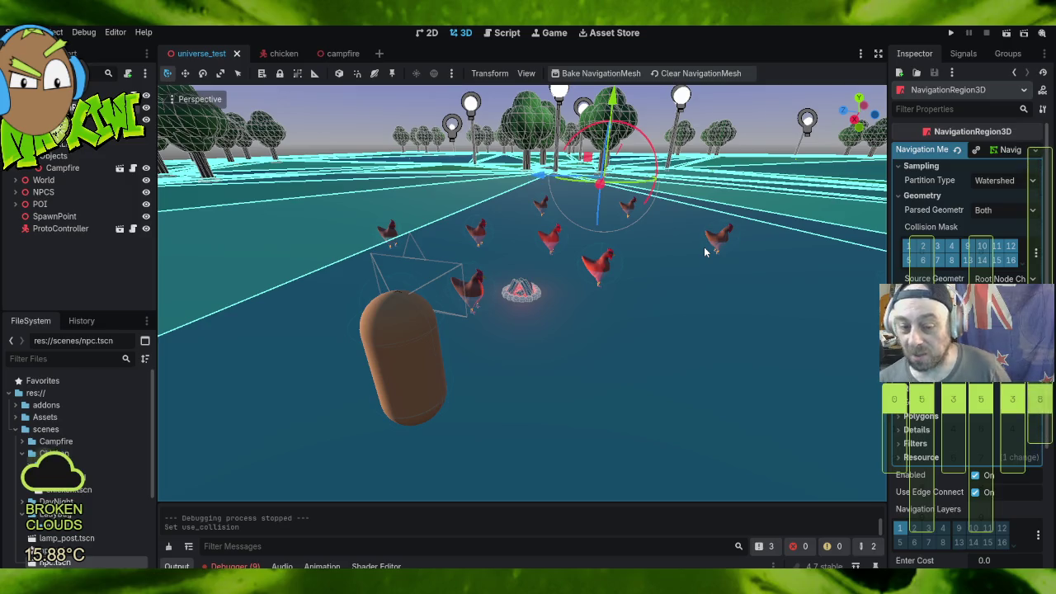
mouse_move(538, 290)
mouse_down()
mouse_move(566, 342)
mouse_move(557, 273)
mouse_up()
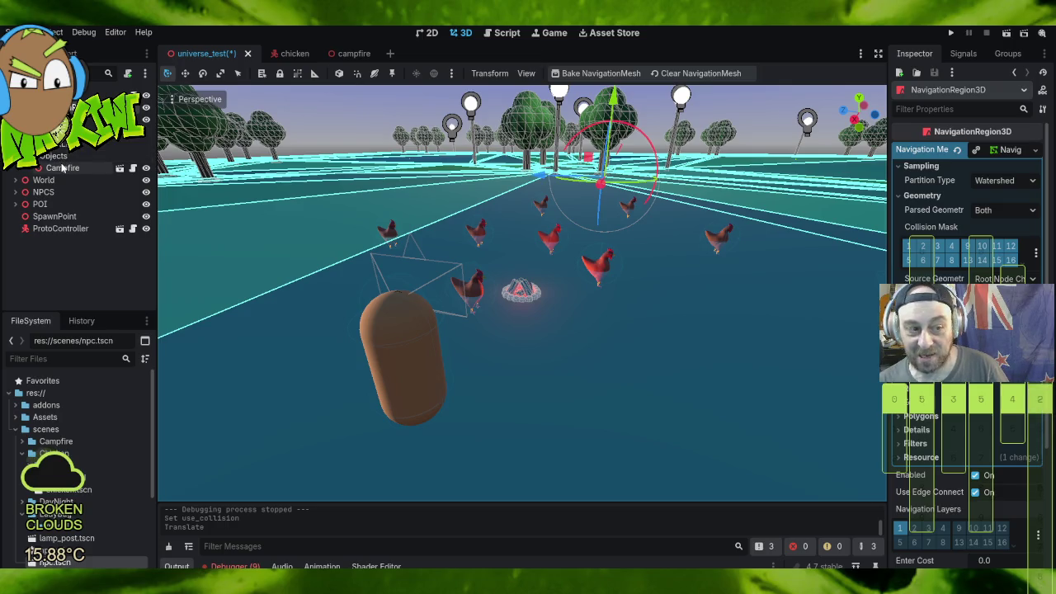
Step: Select the Campfire, frame it in the view, and go back to the campfire scene tab
click(75, 169)
click(332, 238)
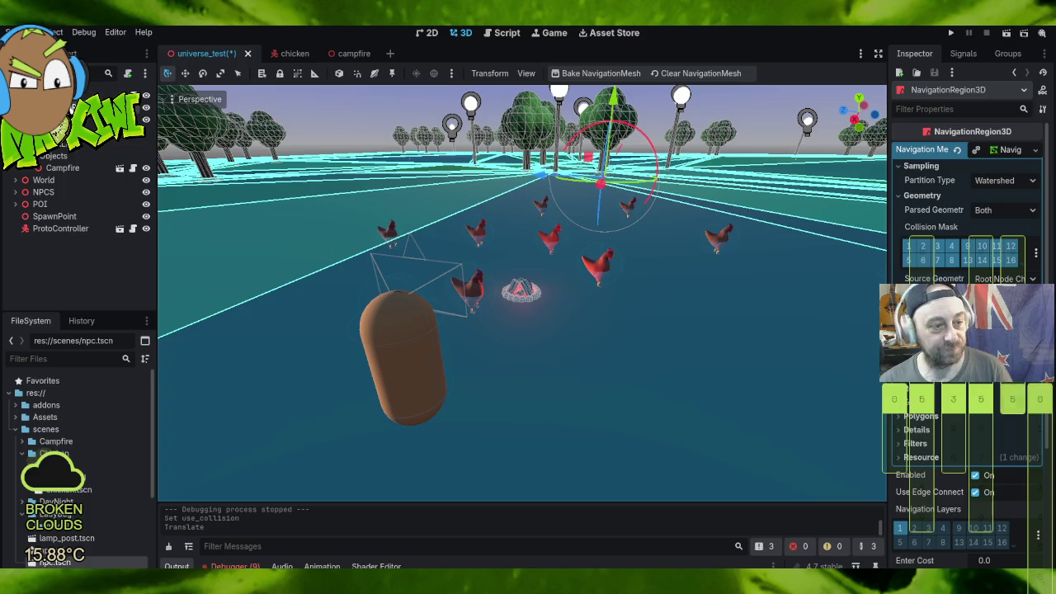
click(63, 168)
key(f)
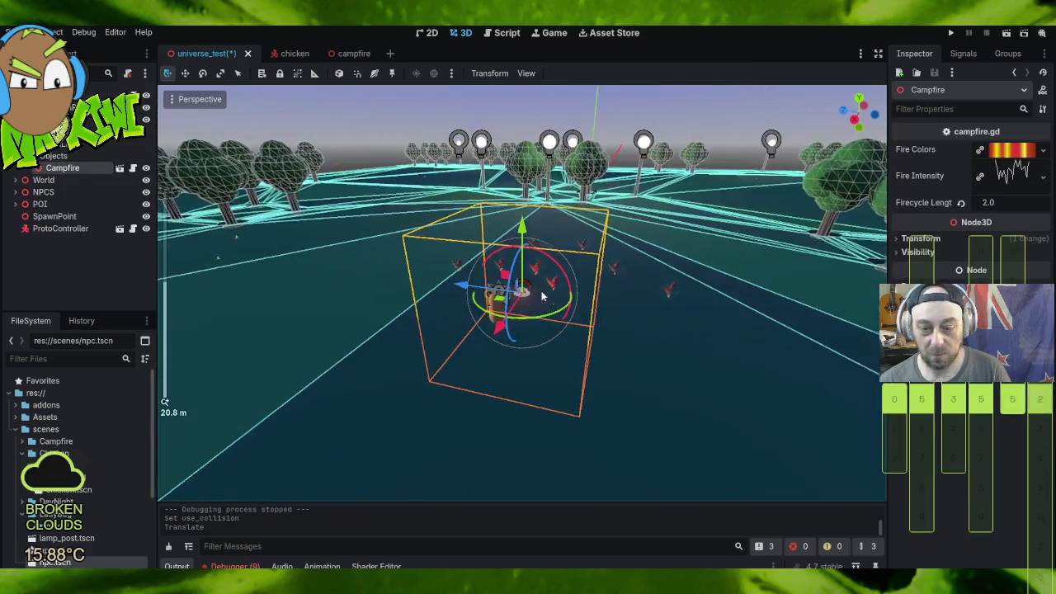
click(294, 53)
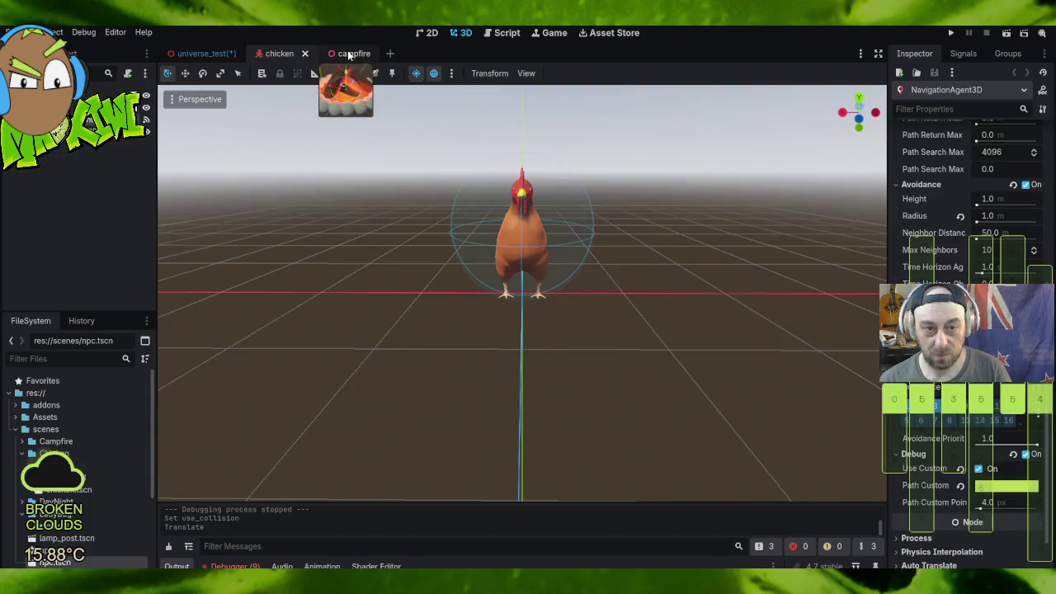
click(347, 53)
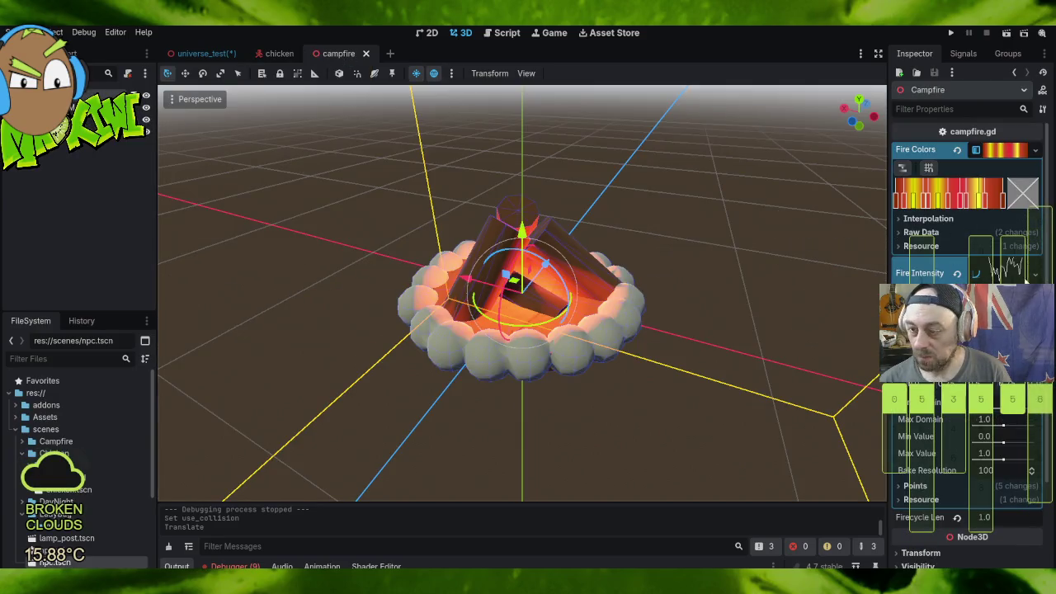
Step: Collapse the Fire Colors gradient and Fire Intensity curve editors in the inspector
scroll(924, 202, down, 3)
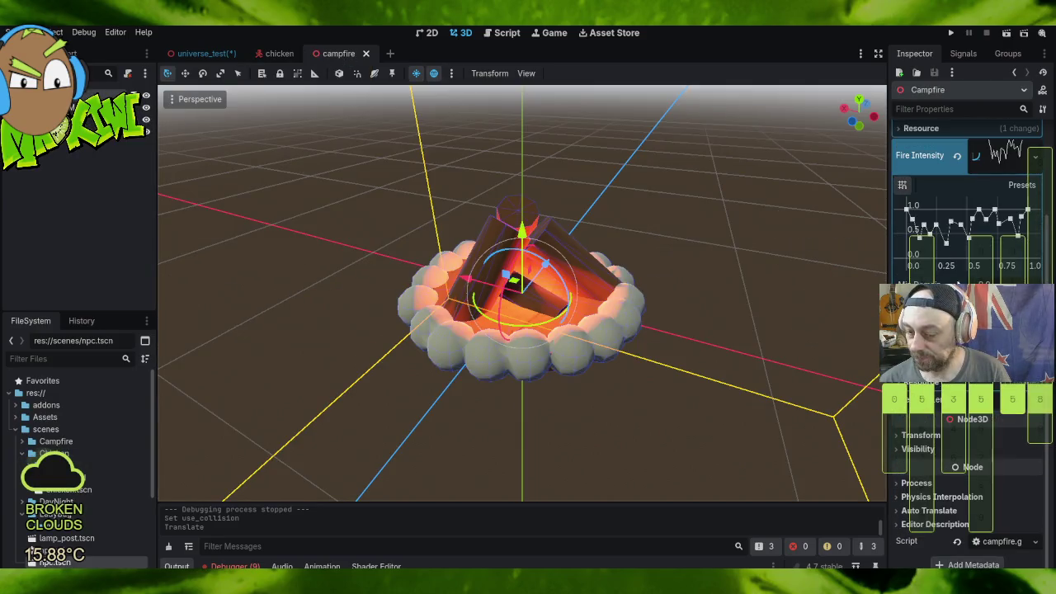
scroll(923, 202, up, 3)
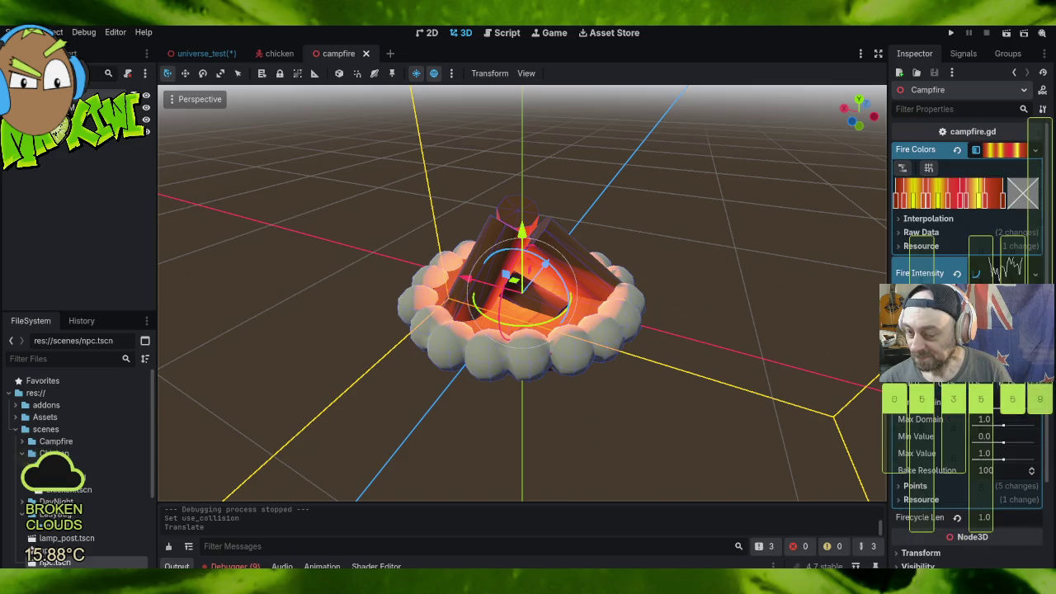
click(1000, 149)
click(998, 173)
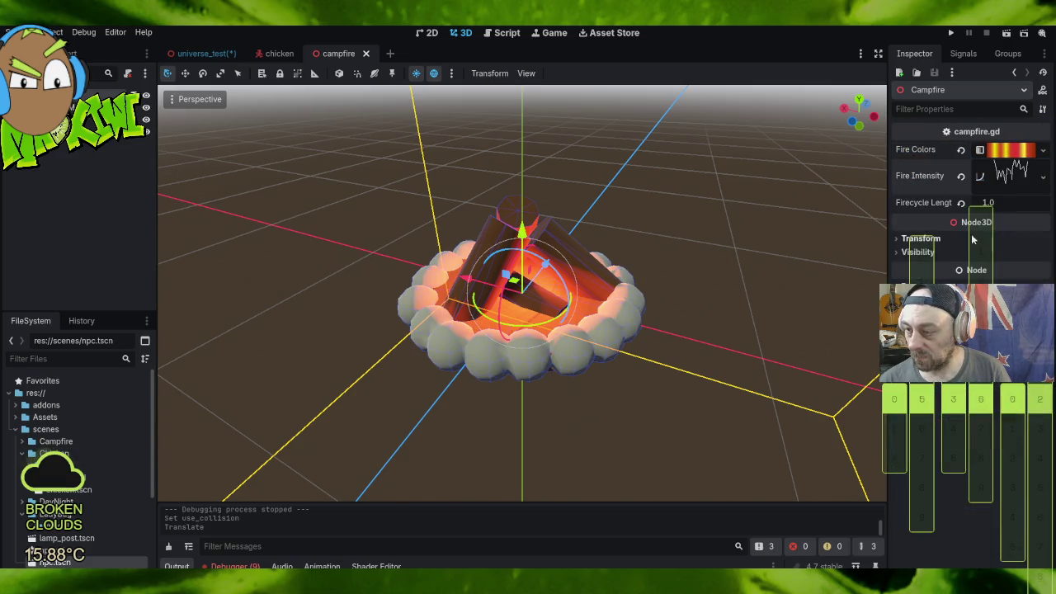
click(904, 238)
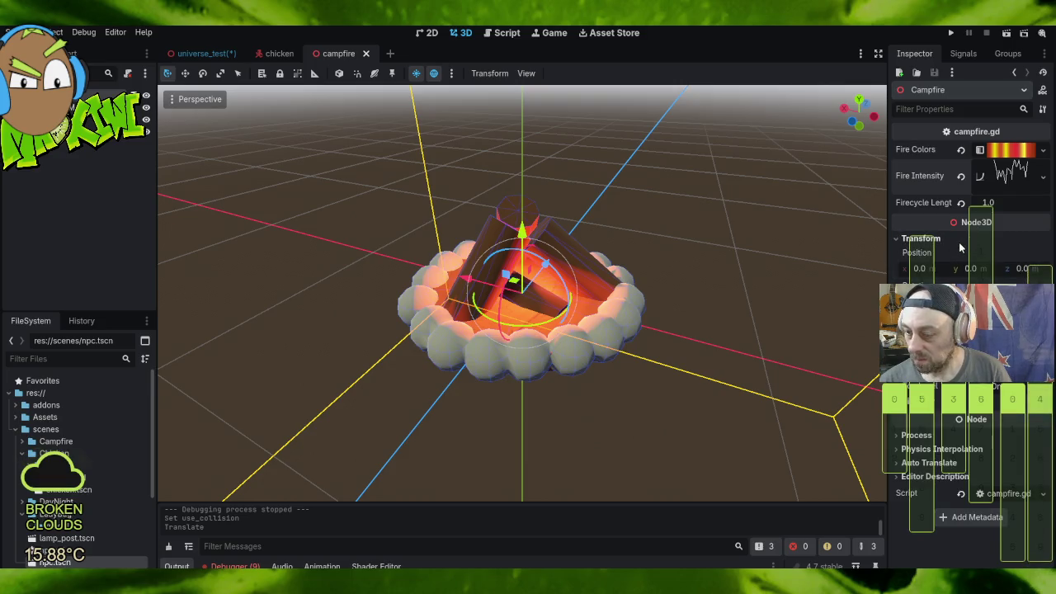
click(899, 237)
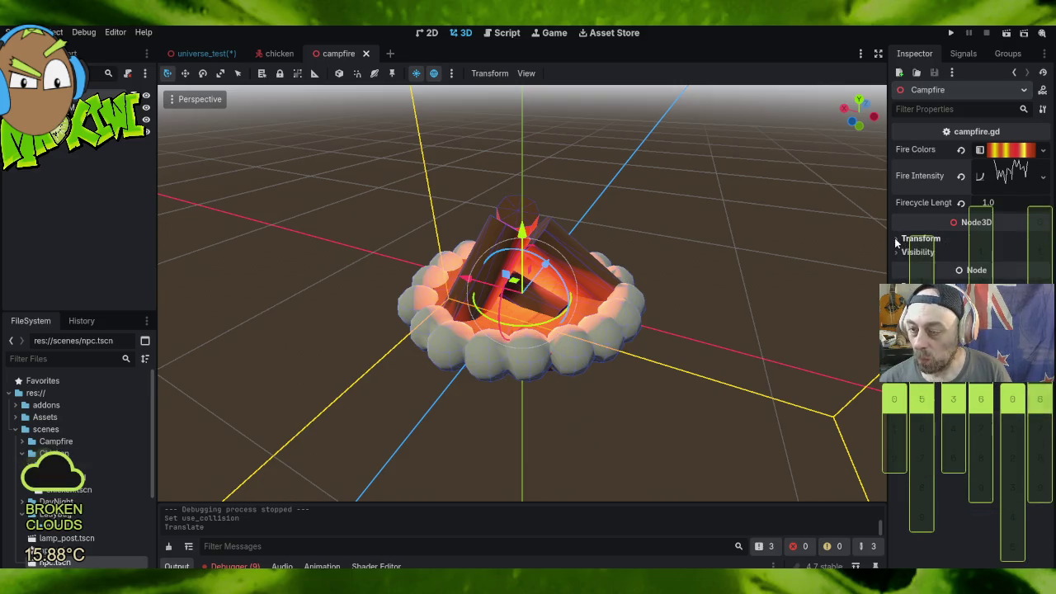
Step: Select the CampFireModel and snap it down onto the floor
click(512, 272)
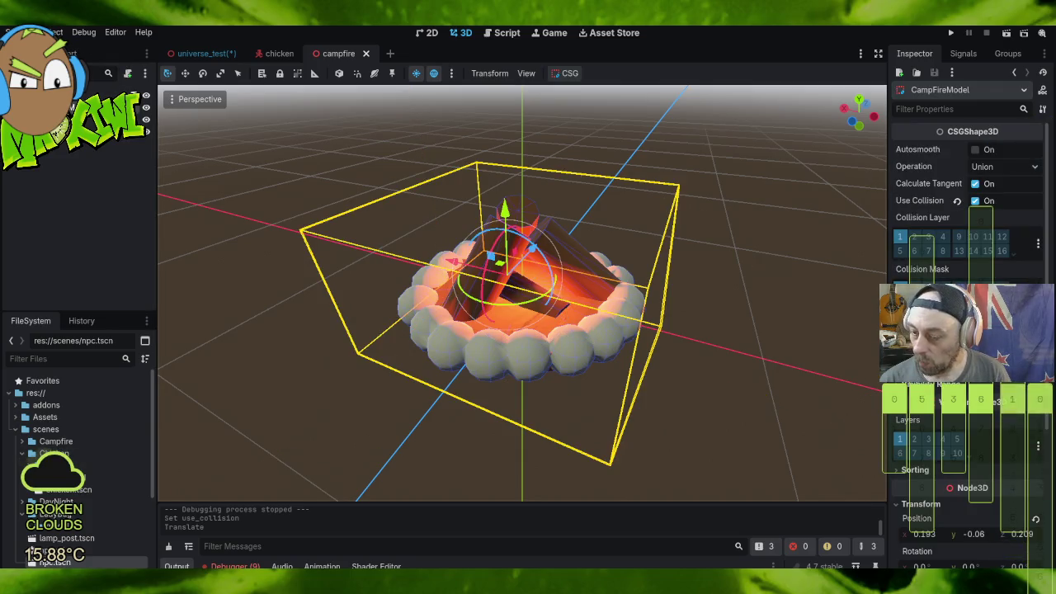
scroll(965, 371, down, 3)
scroll(1013, 498, down, 3)
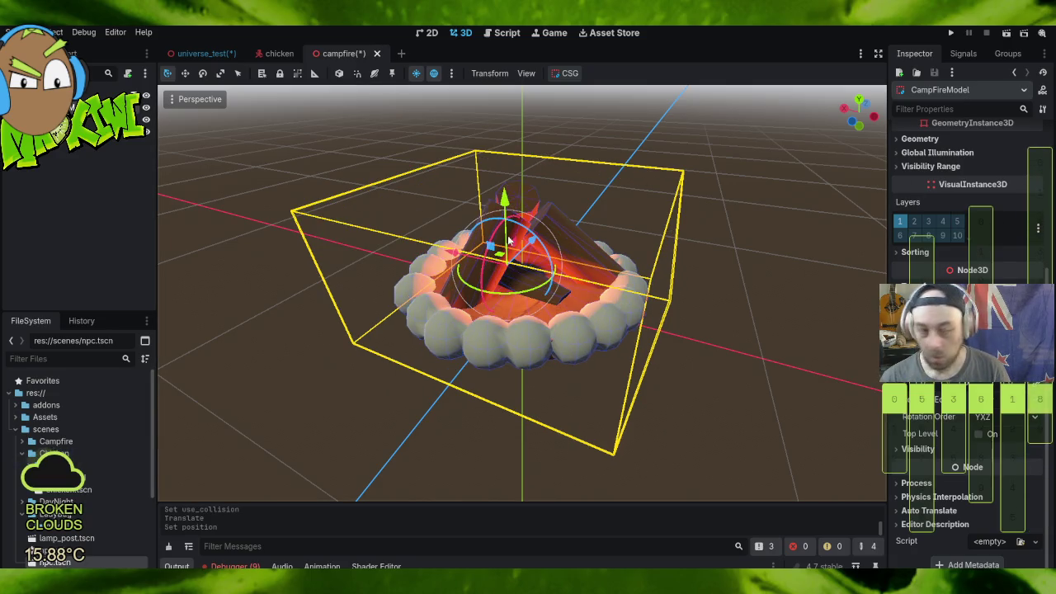
scroll(325, 357, down, 5)
mouse_move(324, 360)
mouse_down()
mouse_move(406, 330)
mouse_move(462, 274)
mouse_move(640, 277)
mouse_up()
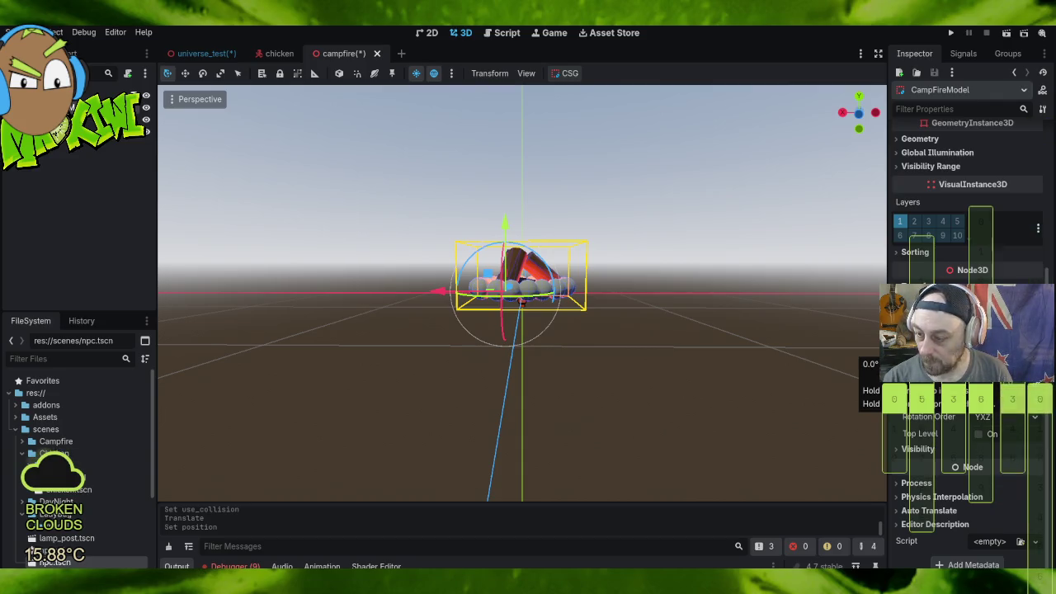
key(Return)
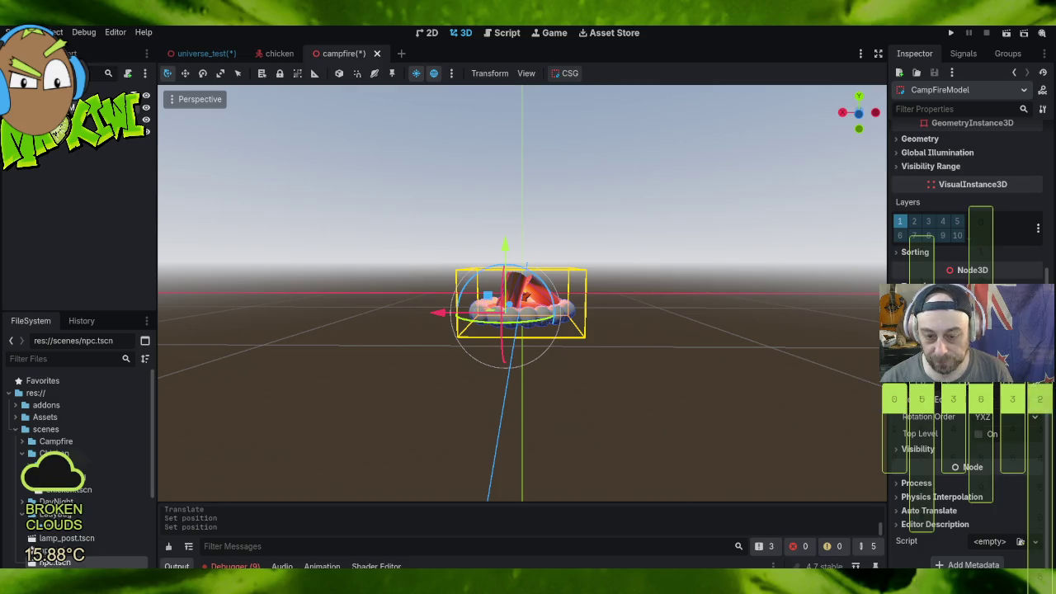
Step: Raise the campfire model slightly above the ground and save all scenes
mouse_move(677, 264)
mouse_down()
mouse_move(636, 302)
mouse_move(608, 285)
mouse_move(623, 313)
mouse_move(649, 307)
mouse_up()
drag(508, 249, 508, 231)
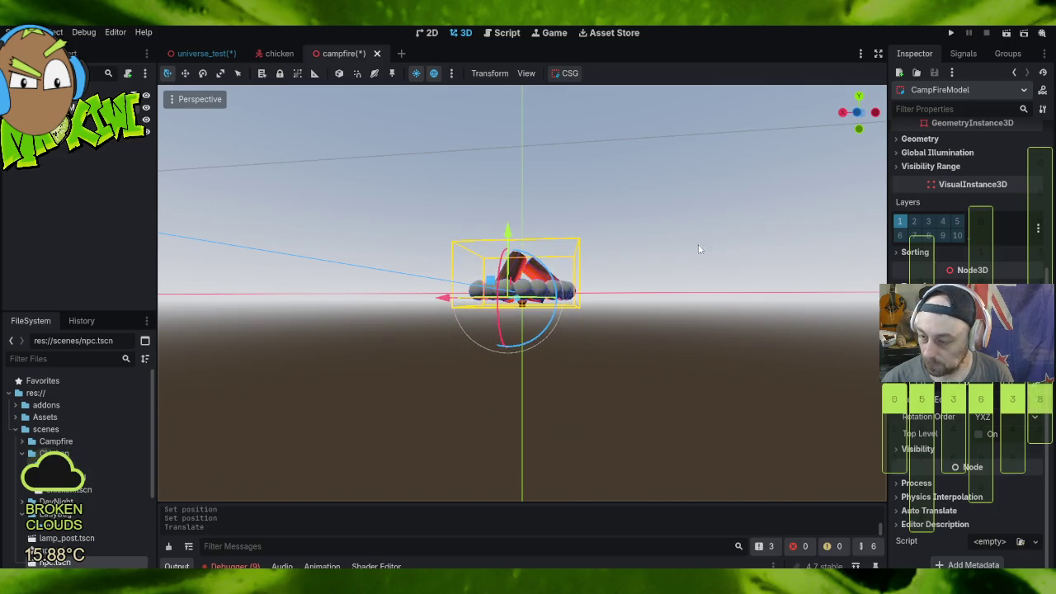
mouse_move(700, 215)
mouse_down()
mouse_move(692, 268)
mouse_move(751, 276)
mouse_move(859, 260)
mouse_move(864, 243)
mouse_move(861, 226)
mouse_move(691, 225)
mouse_up()
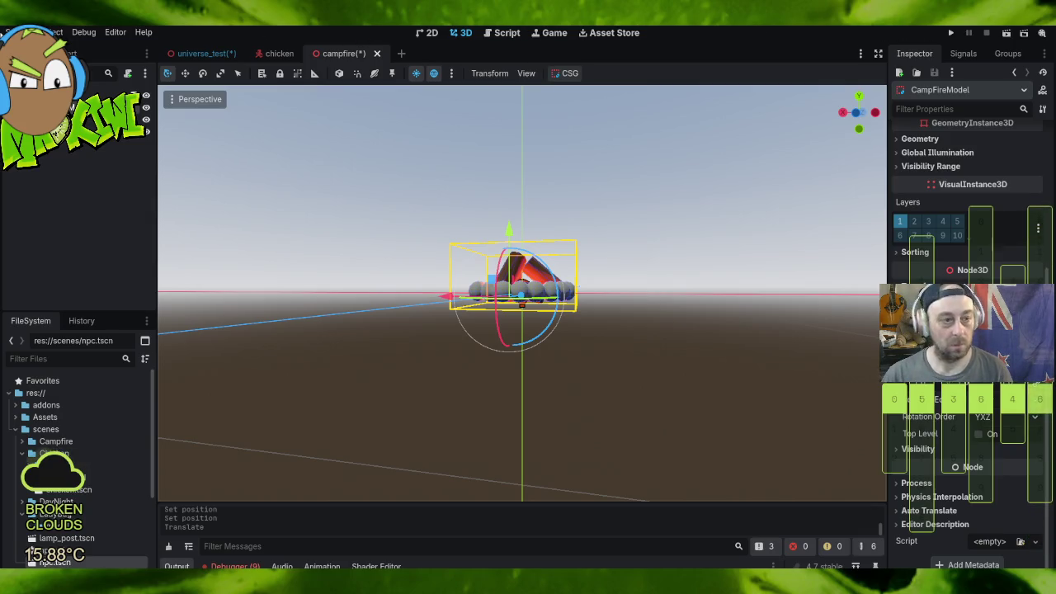
click(18, 32)
click(49, 140)
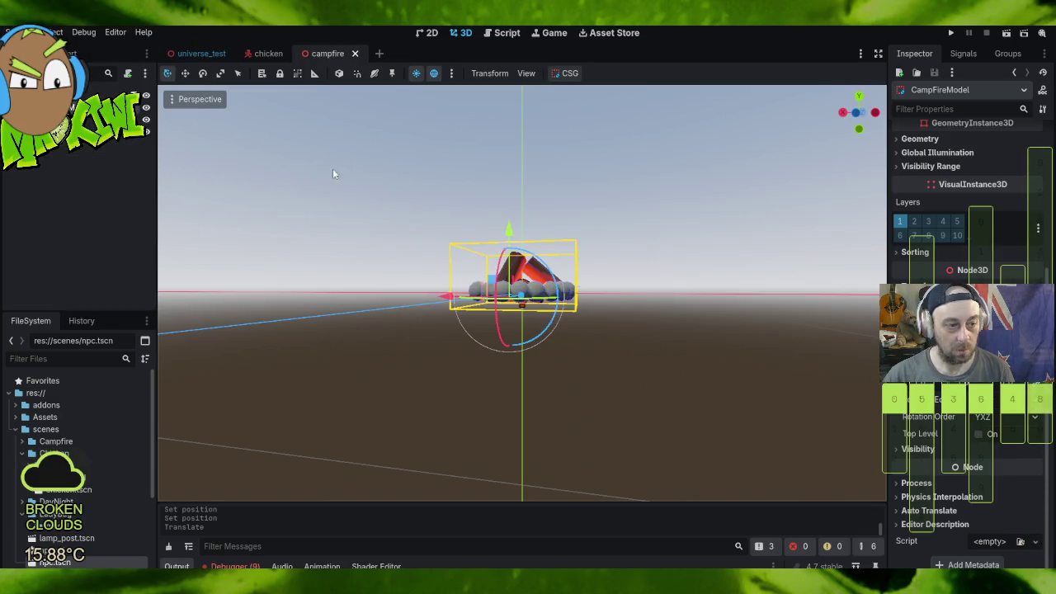
Step: Inspect the Fire node and the 18 stone CSGSphere3D nodes of the campfire
click(528, 268)
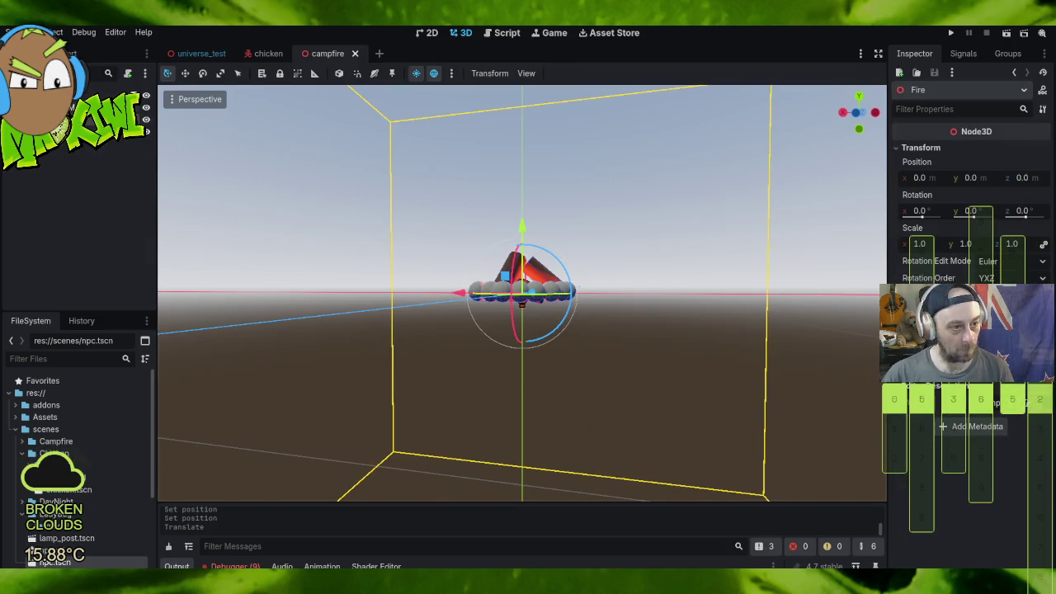
click(513, 274)
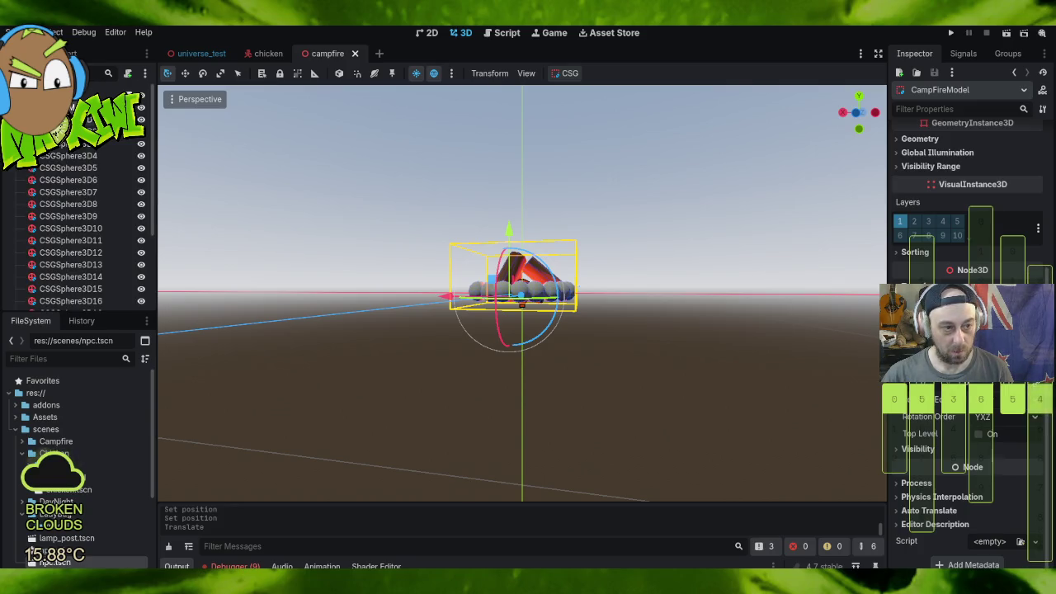
scroll(185, 153, down, 5)
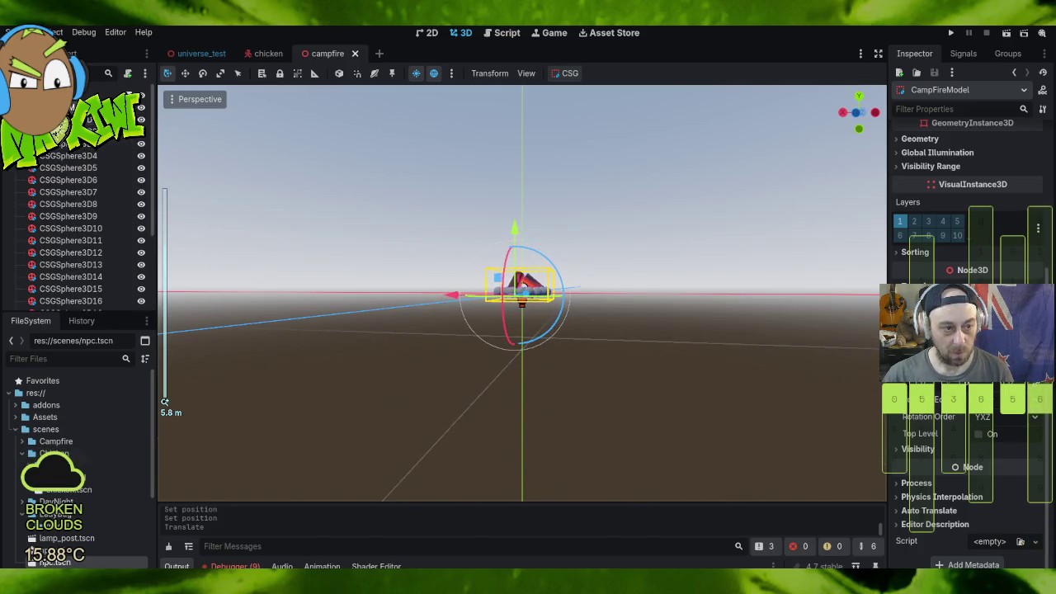
click(511, 291)
scroll(106, 153, down, 3)
shift+click(92, 213)
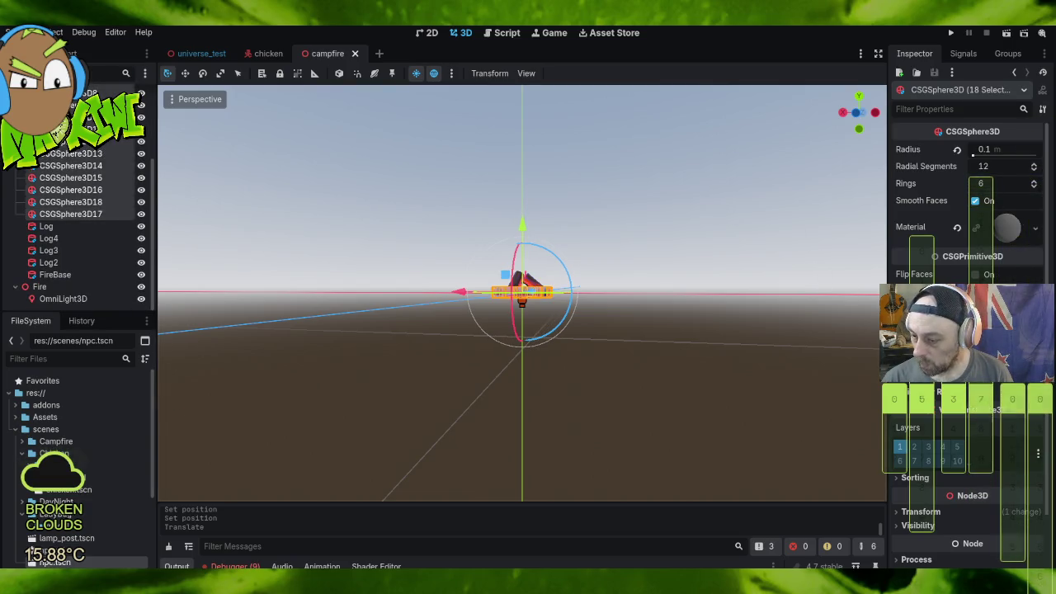
scroll(969, 214, down, 2)
scroll(969, 214, up, 2)
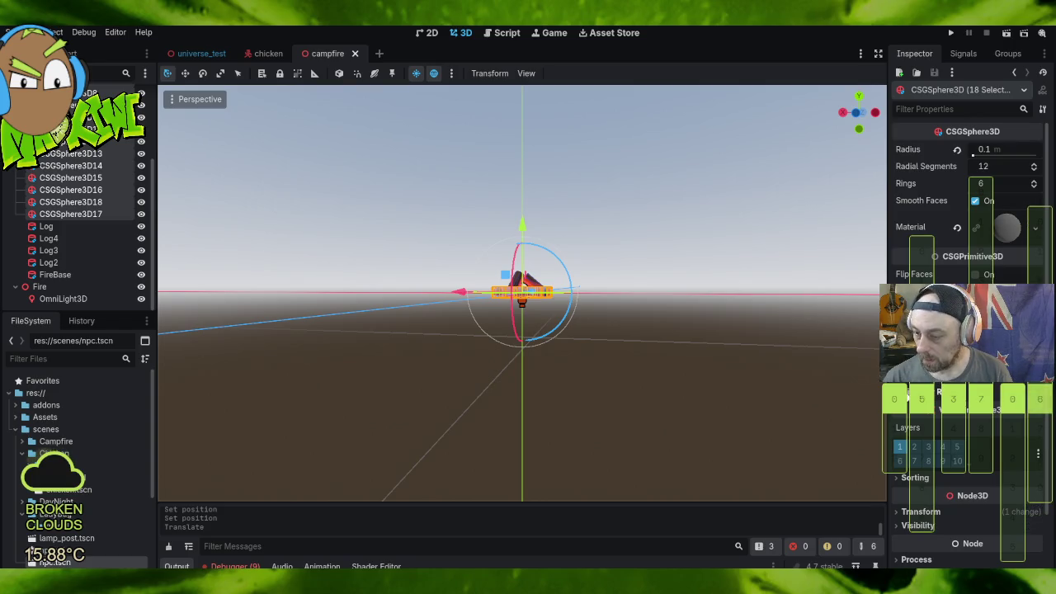
scroll(938, 446, down, 2)
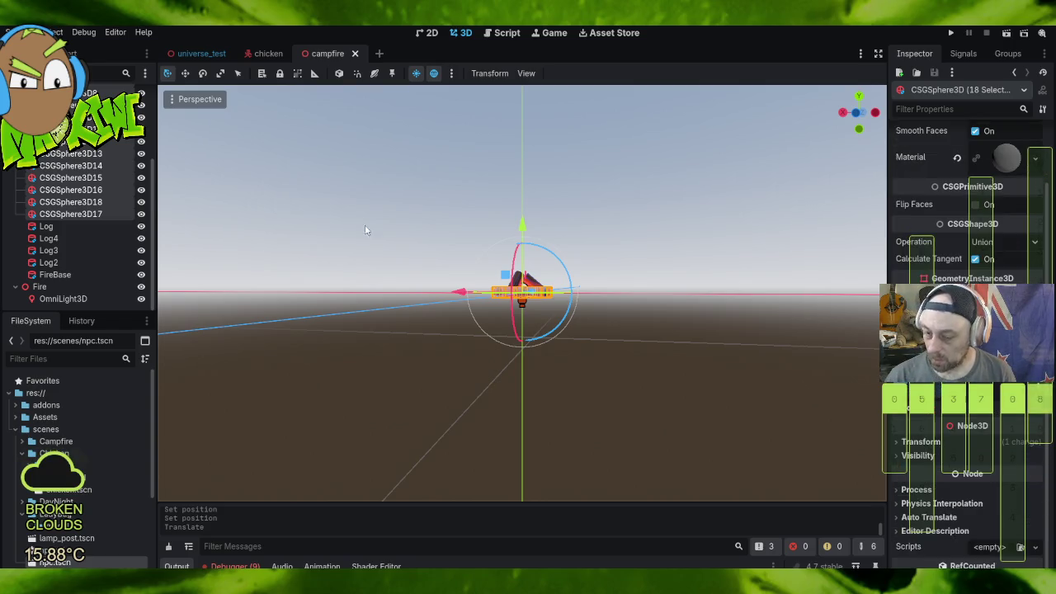
scroll(114, 203, up, 3)
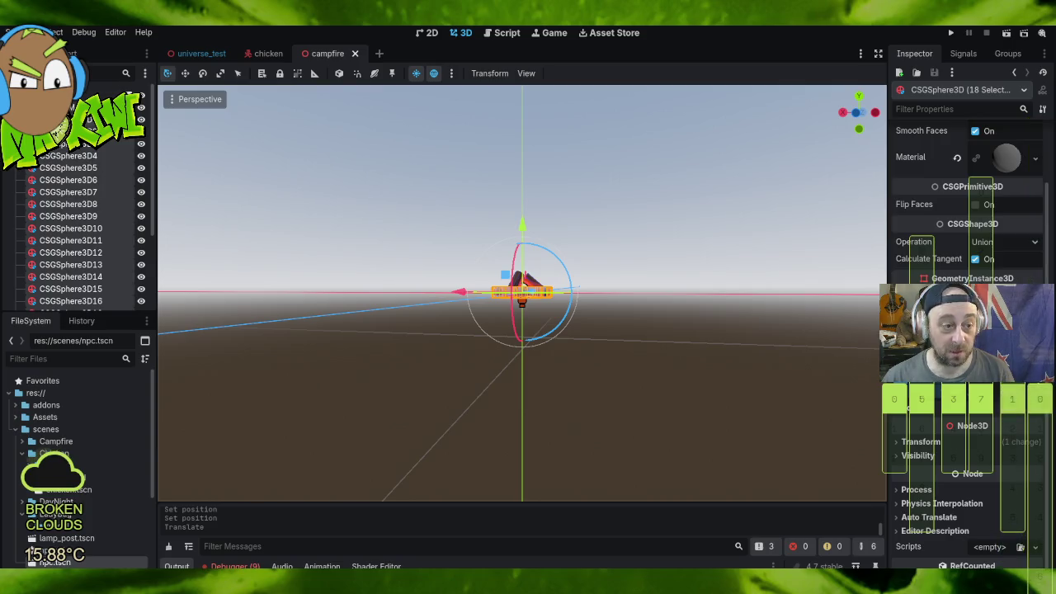
Step: Select the CampFireModel and scale it up to about twice its size
click(74, 119)
key(Left)
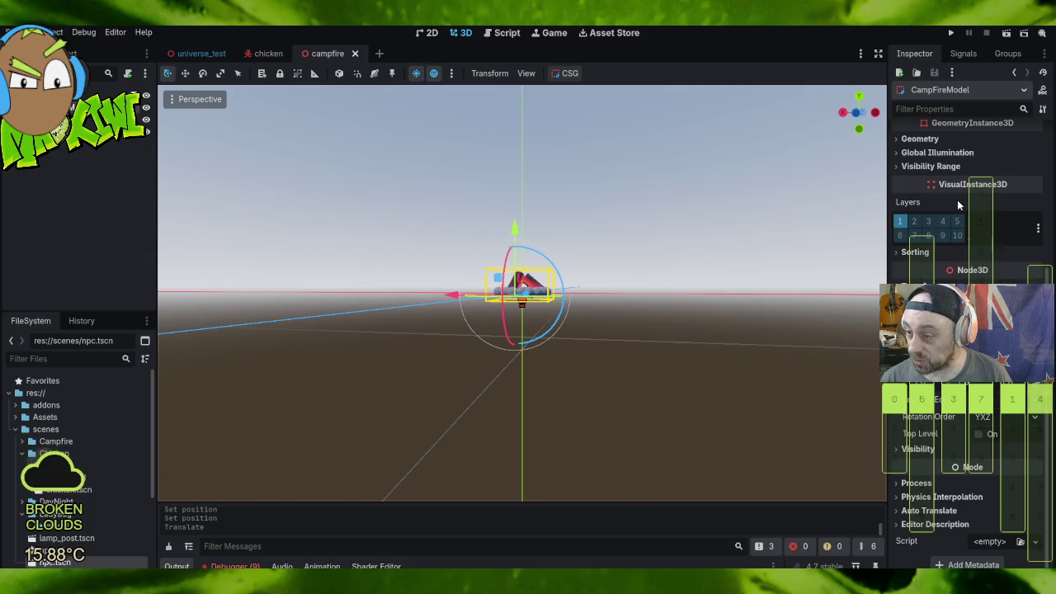
scroll(958, 205, up, 5)
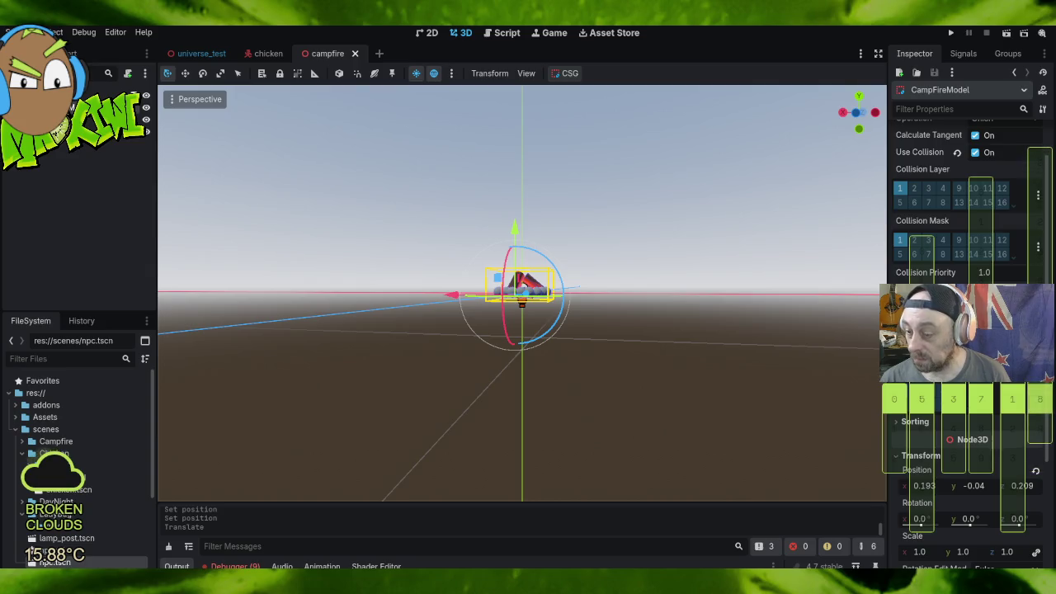
scroll(965, 207, down, 5)
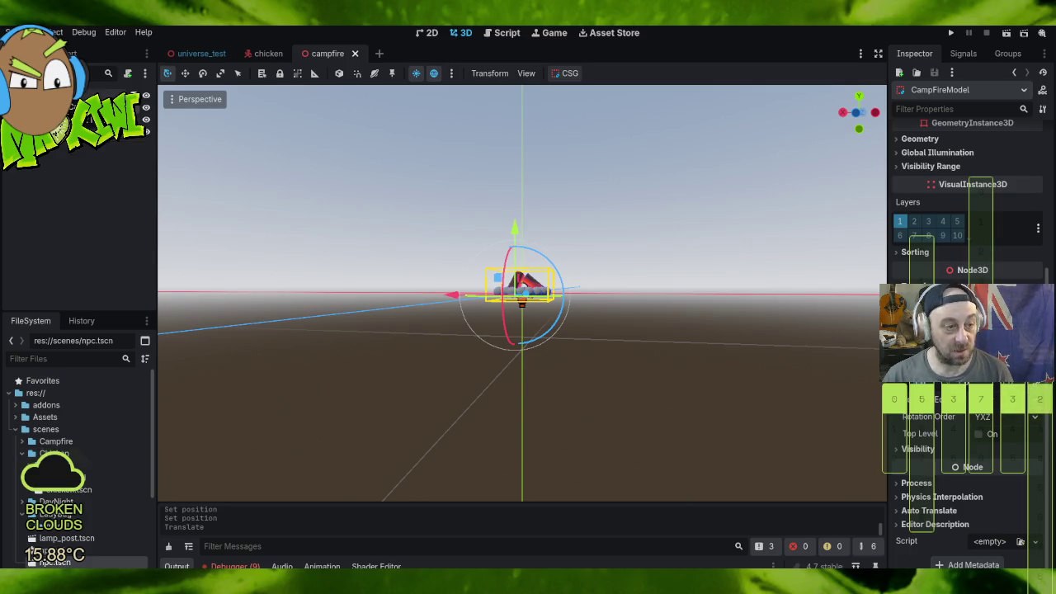
click(50, 94)
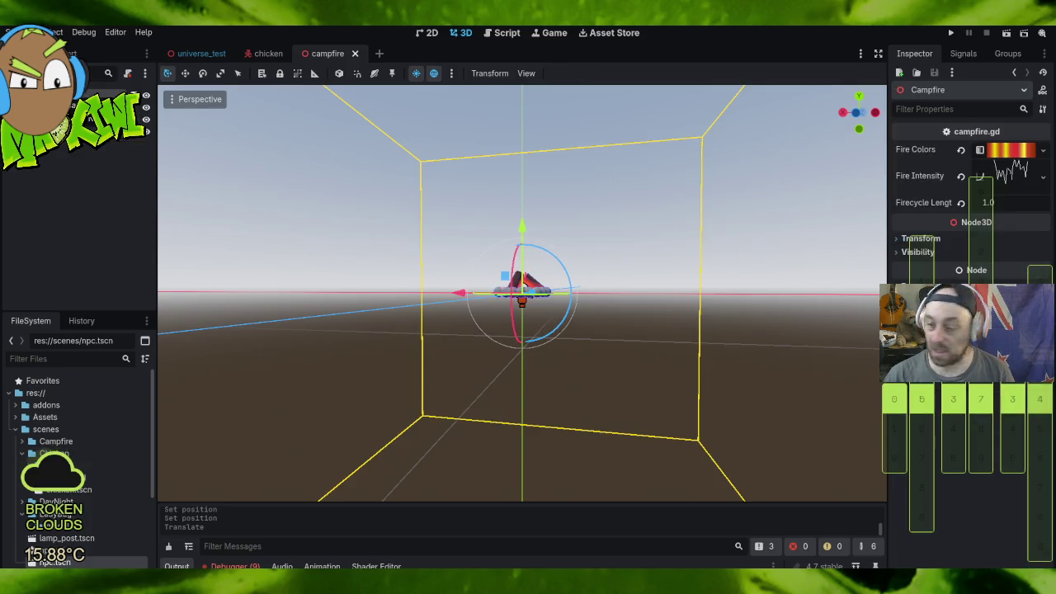
click(62, 109)
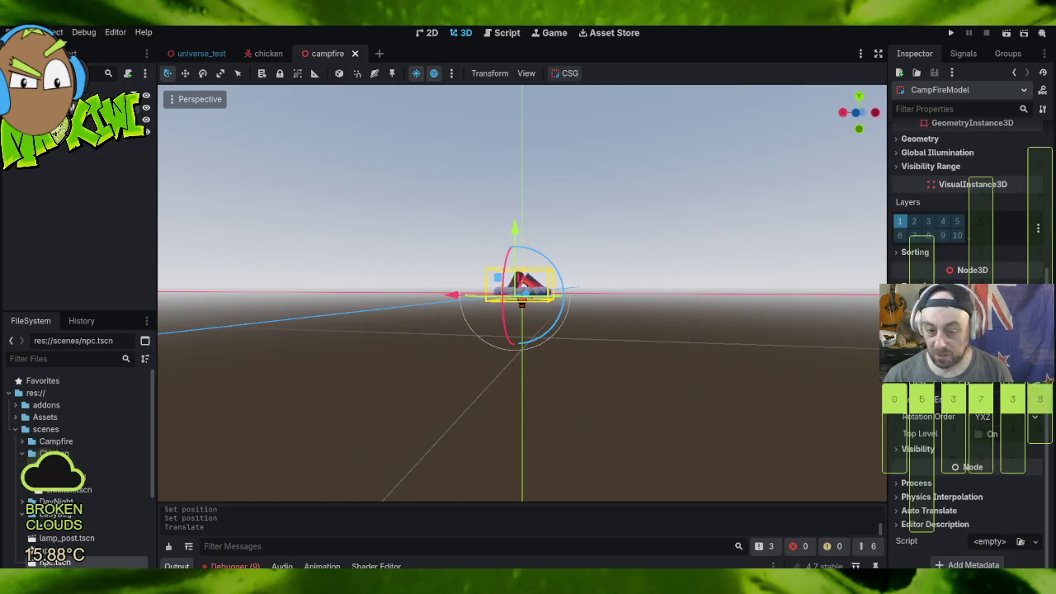
key(Return)
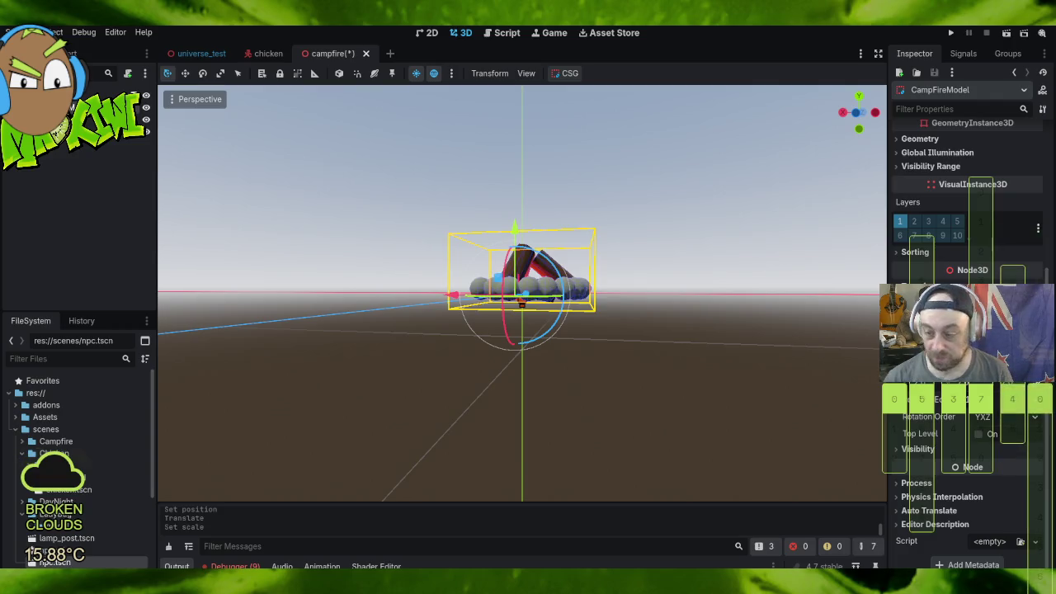
click(955, 33)
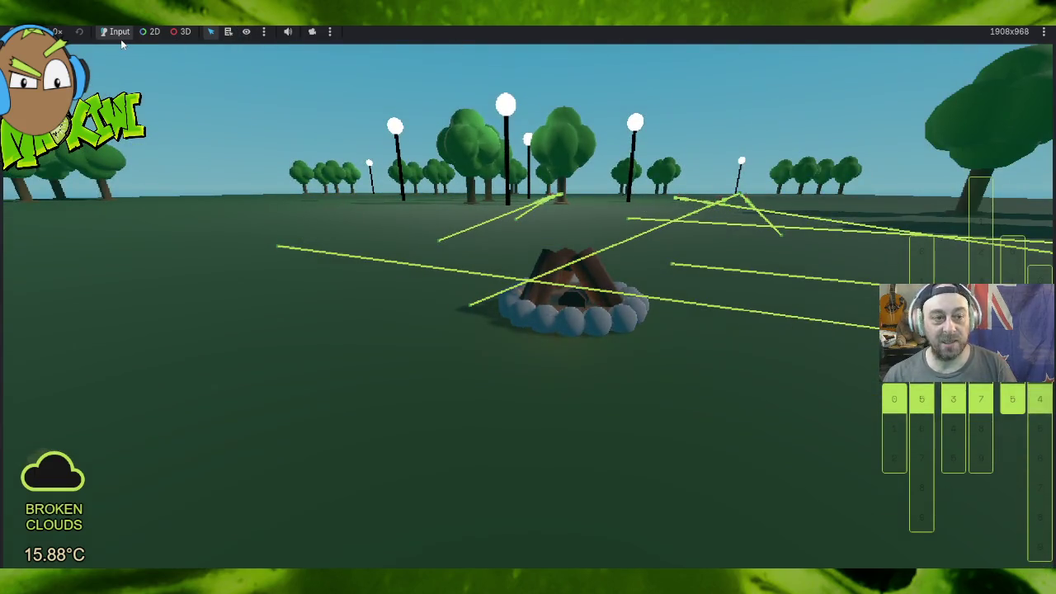
Step: Stop the running game with F8 and return to the universe_test scene
key(F8)
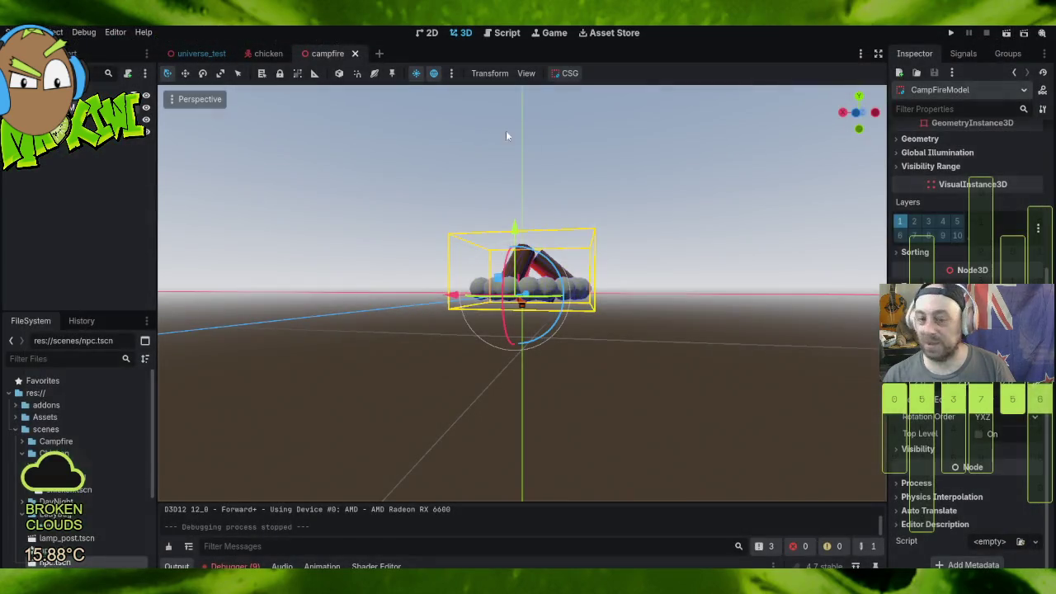
click(202, 55)
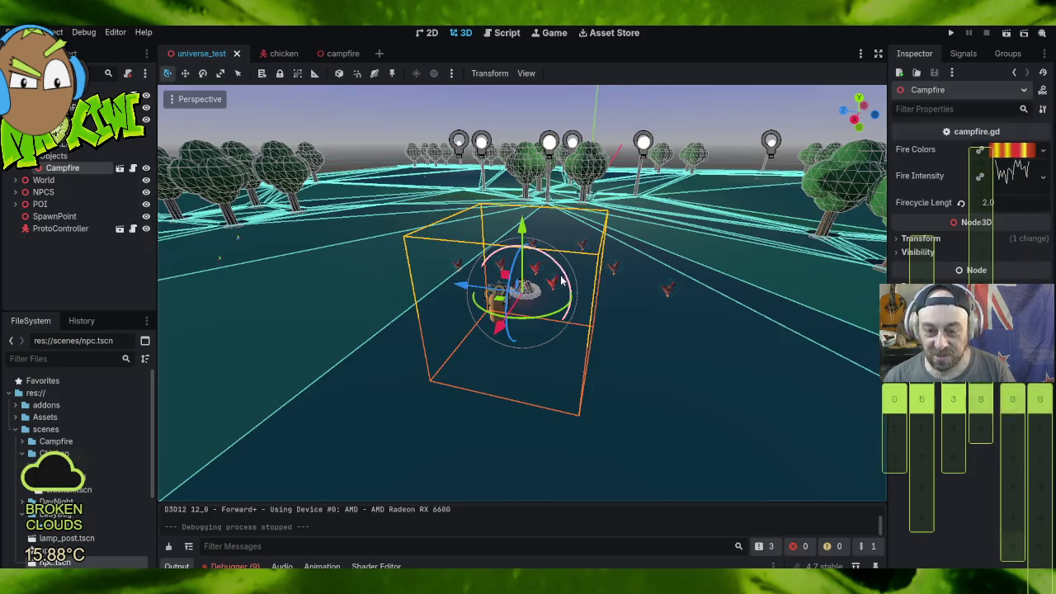
Step: Select the ground's NavigationRegion3D and bake its navigation mesh again
scroll(558, 311, up, 6)
mouse_move(559, 312)
mouse_down()
mouse_move(641, 386)
mouse_move(642, 344)
mouse_up()
scroll(642, 344, down, 10)
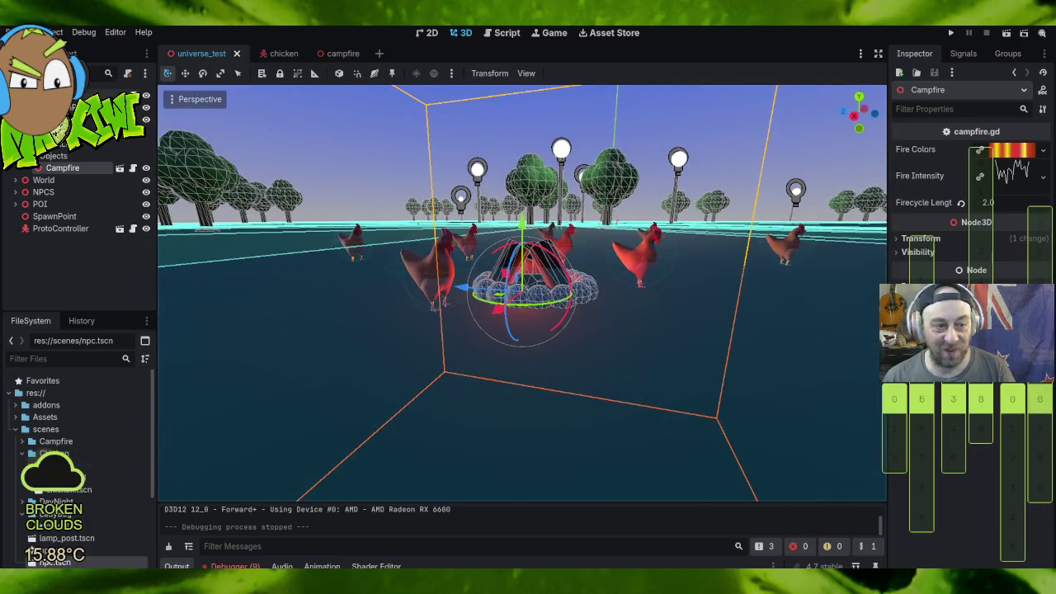
click(639, 255)
click(388, 371)
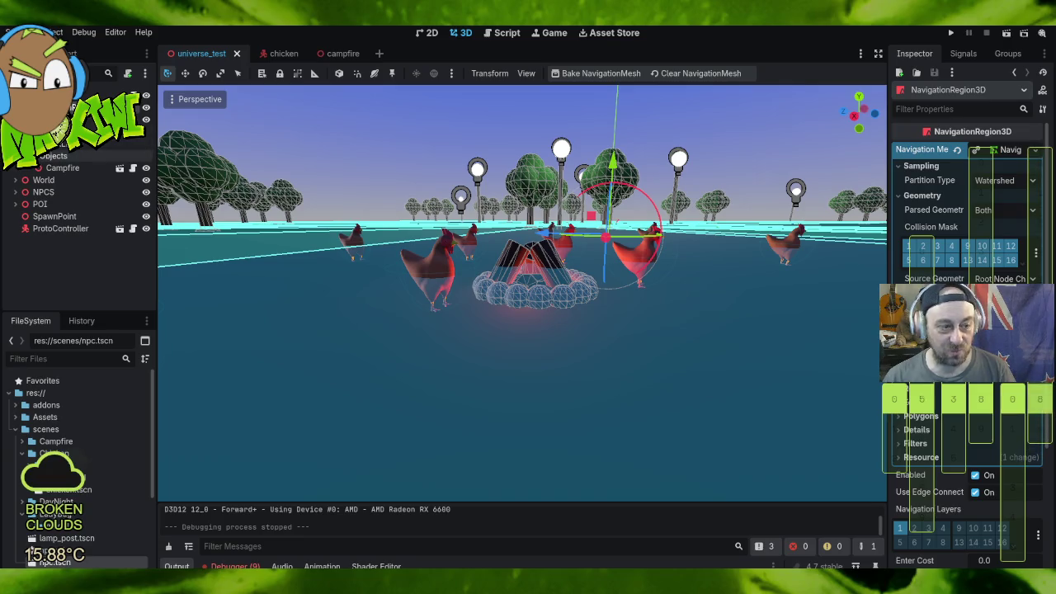
click(588, 78)
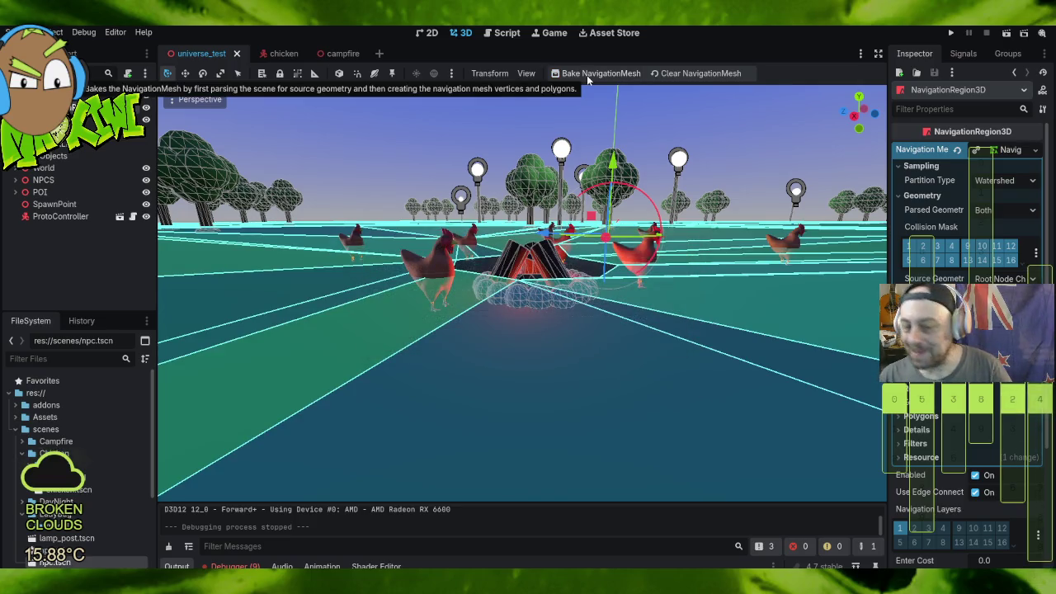
Step: Orbit around the newly baked navmesh beside the campfire, then launch the game
scroll(576, 234, down, 5)
mouse_move(576, 234)
mouse_down()
mouse_move(608, 370)
mouse_move(575, 213)
mouse_up()
scroll(577, 212, down, 10)
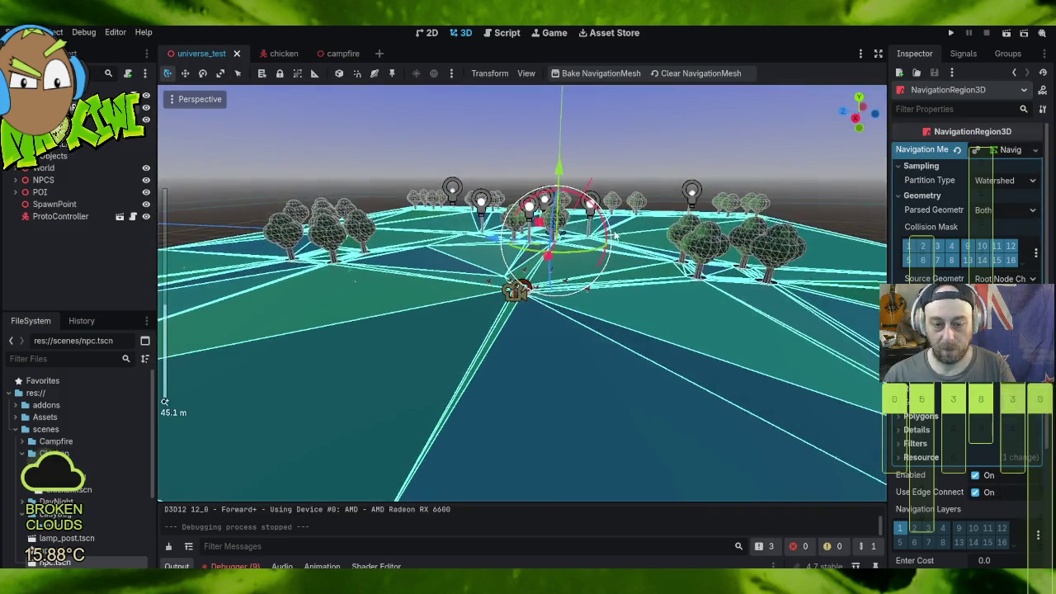
scroll(472, 250, up, 5)
scroll(420, 254, down, 5)
drag(578, 235, 635, 256)
click(951, 33)
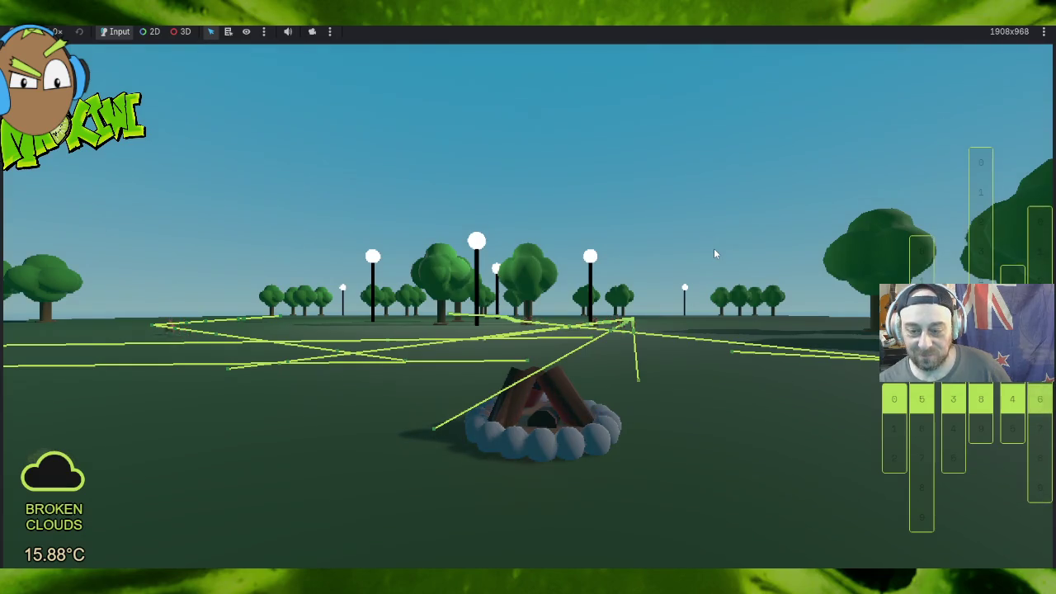
Step: Walk through the park with WASD, following a chicken around a tree, then quit the game
key(a)
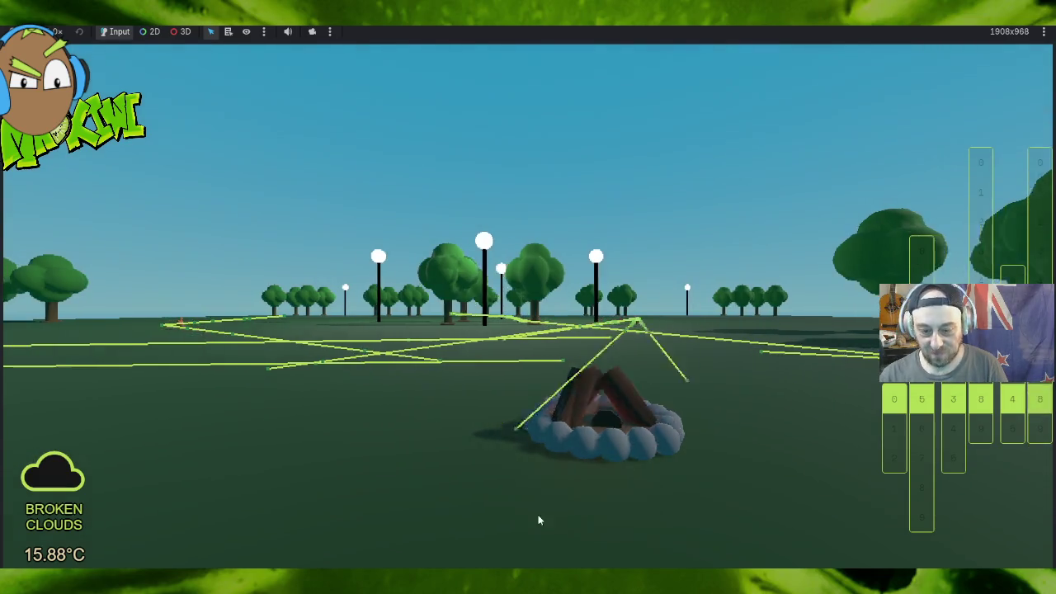
key(w)
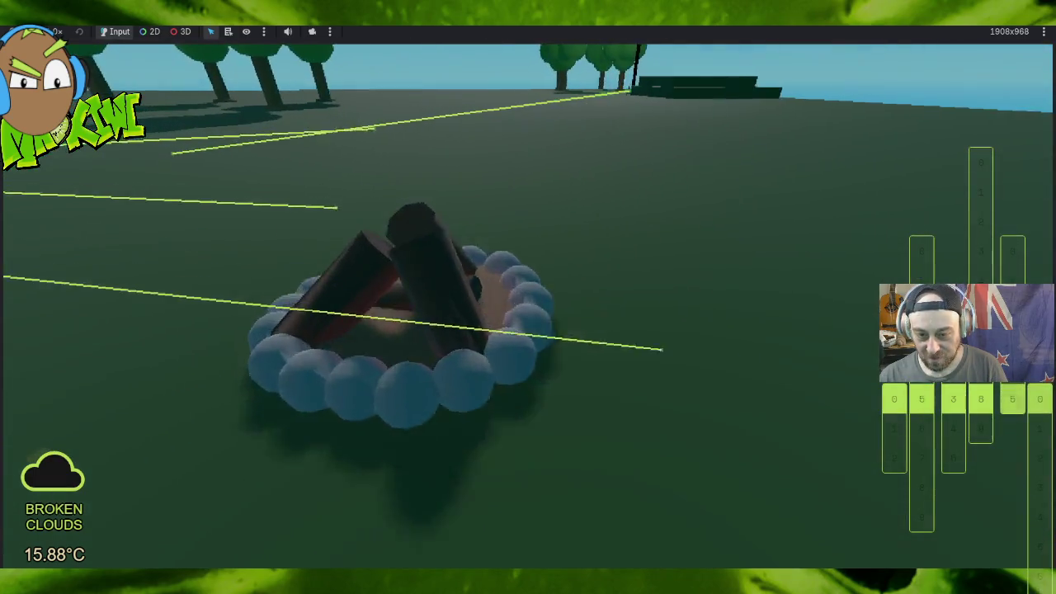
key(w)
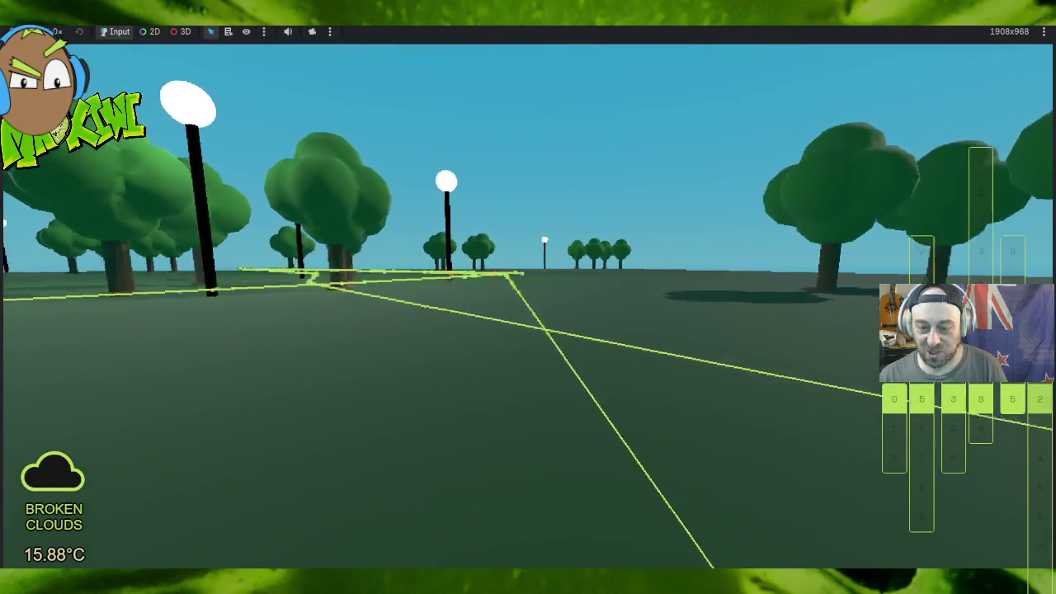
key(w)
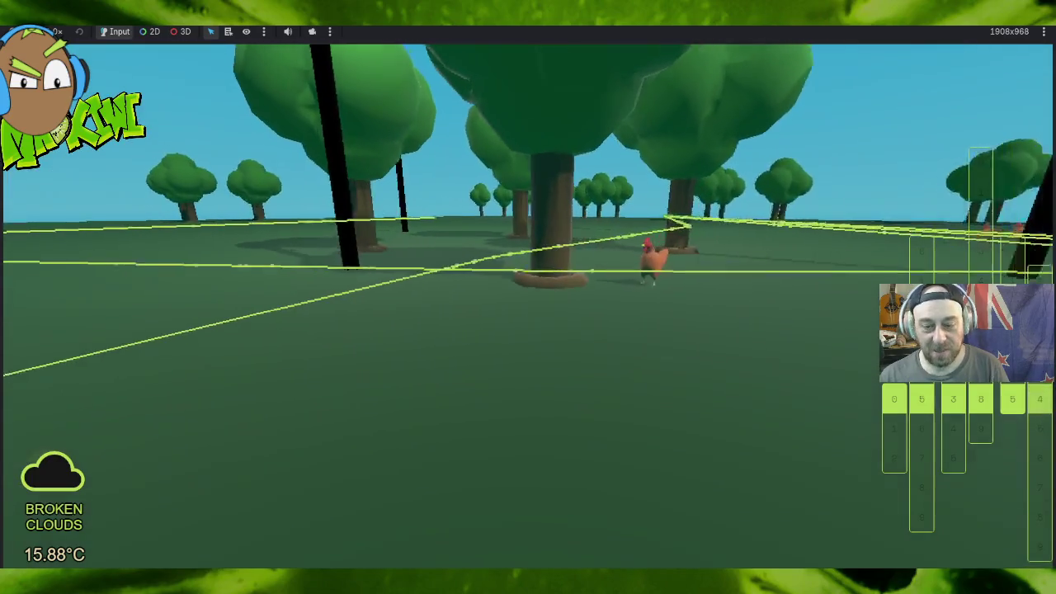
key(w)
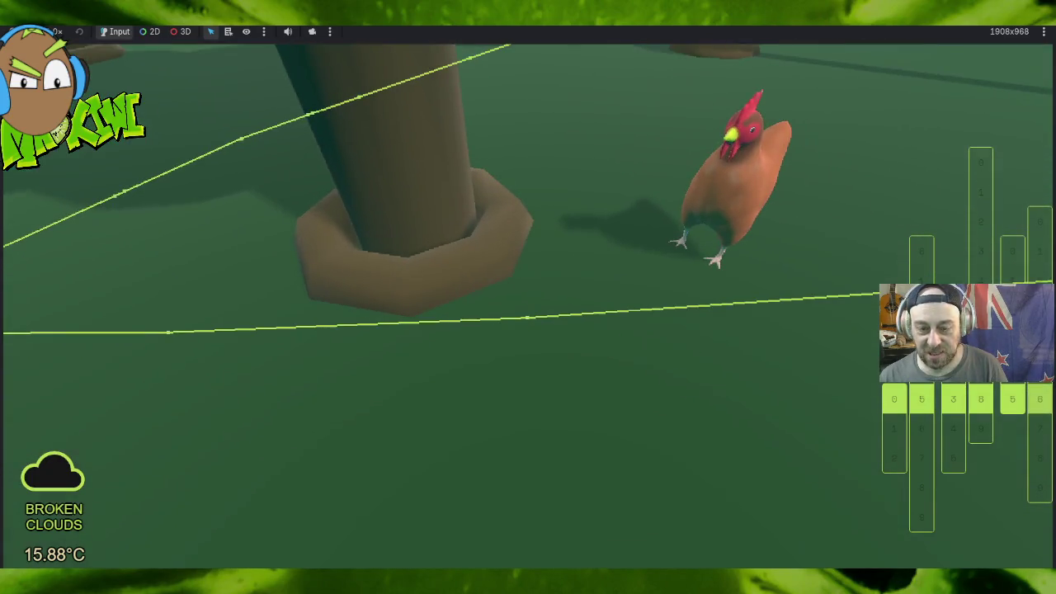
key(w)
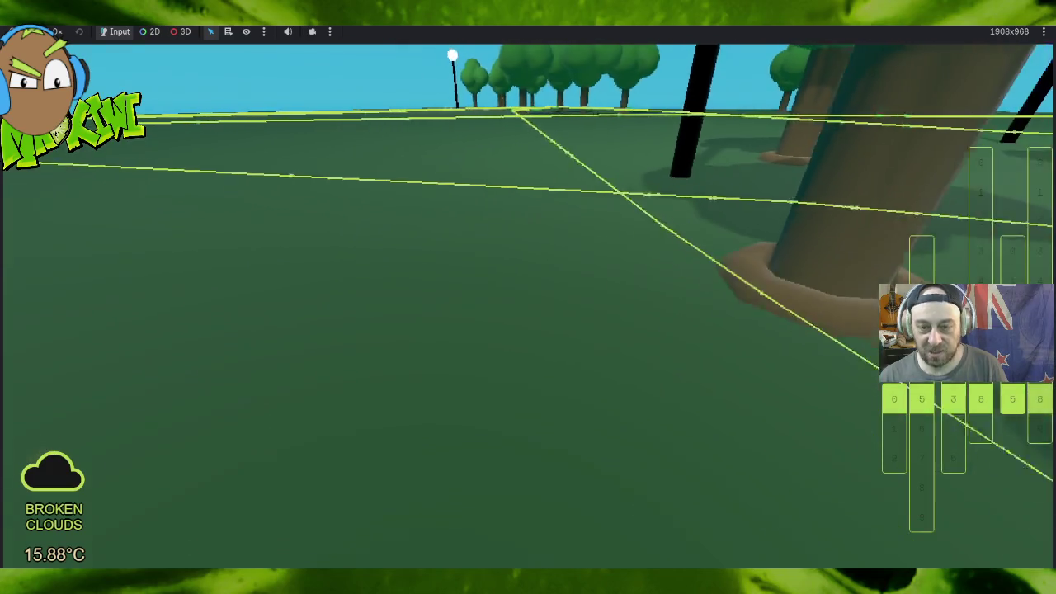
key(w)
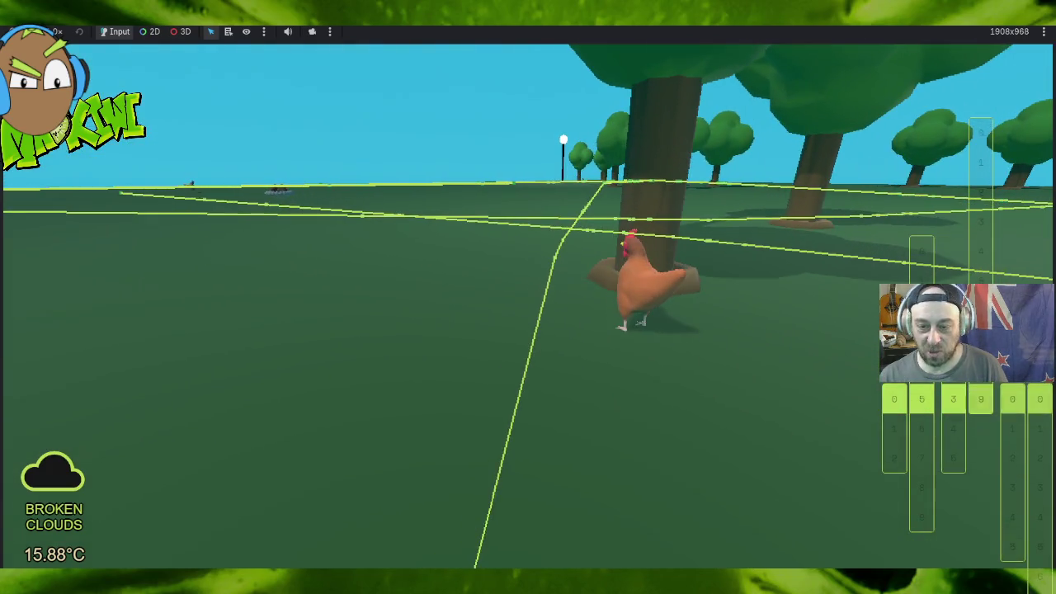
key(w)
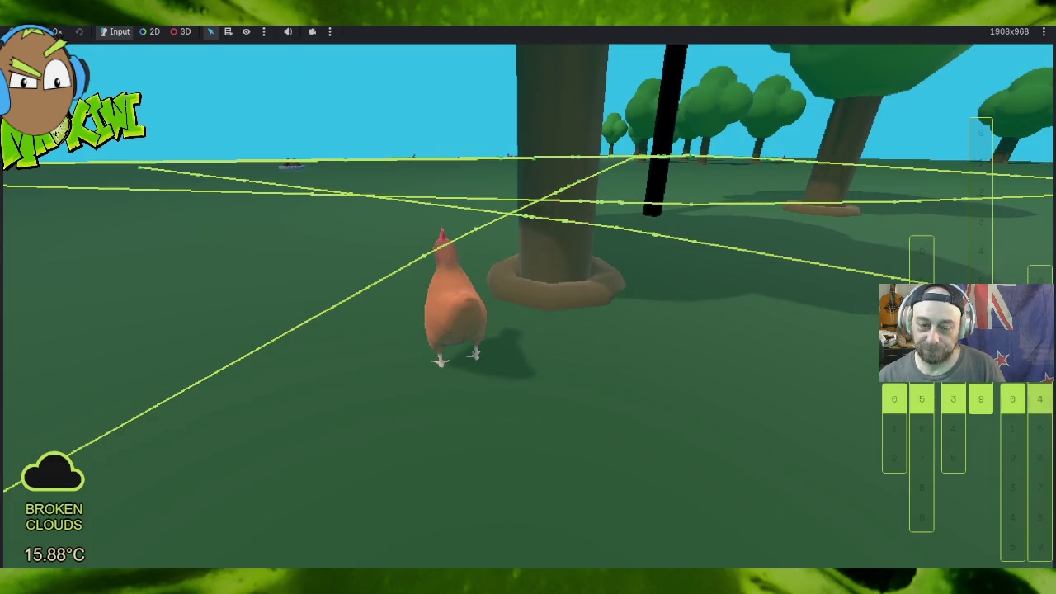
key(w)
key(w)
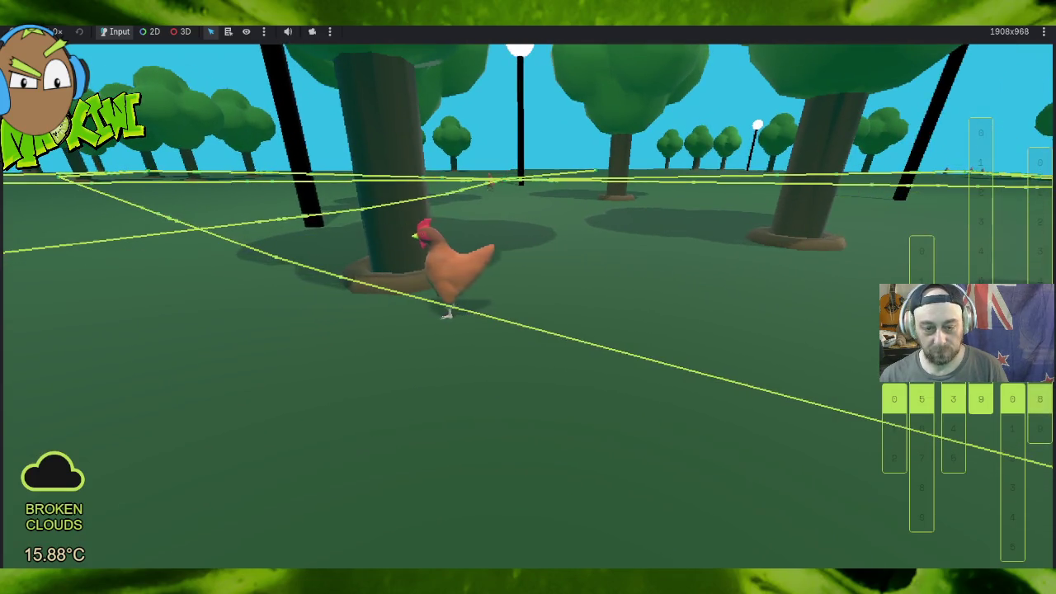
key(w)
key(w)
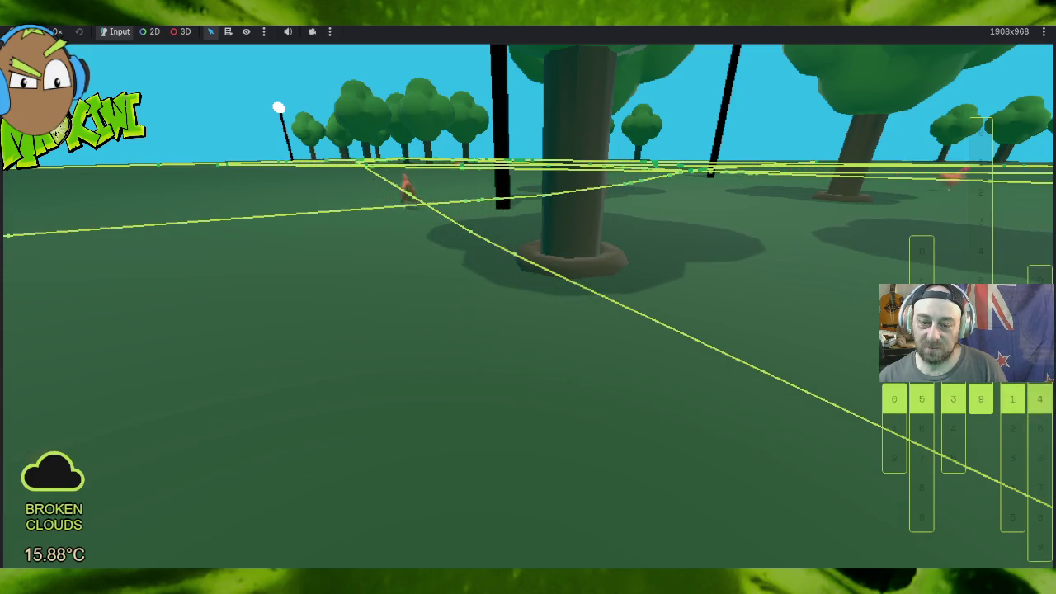
key(w)
key(w)
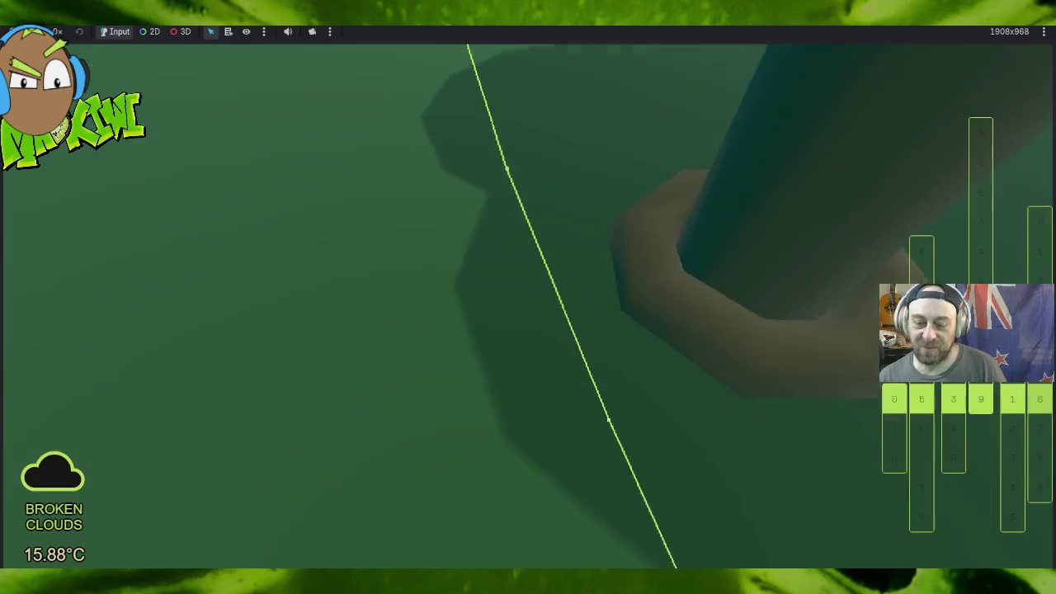
key(s)
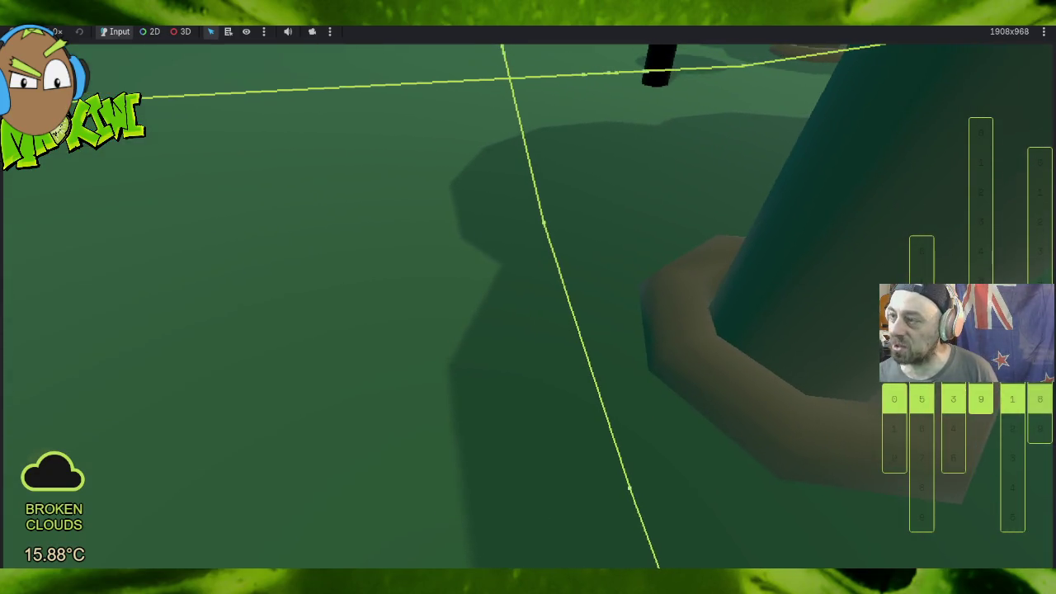
key(s)
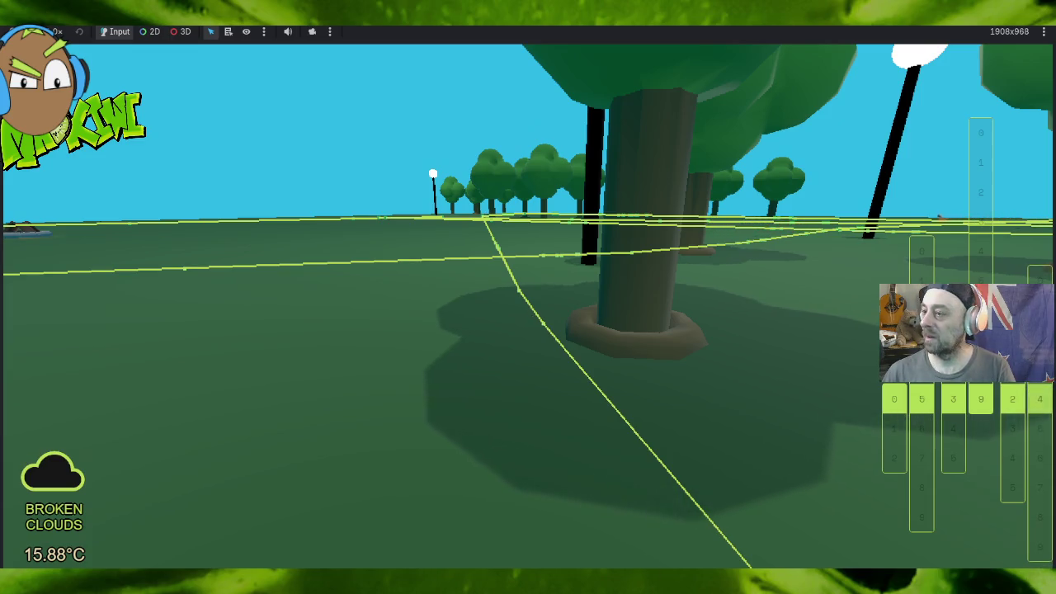
key(Escape)
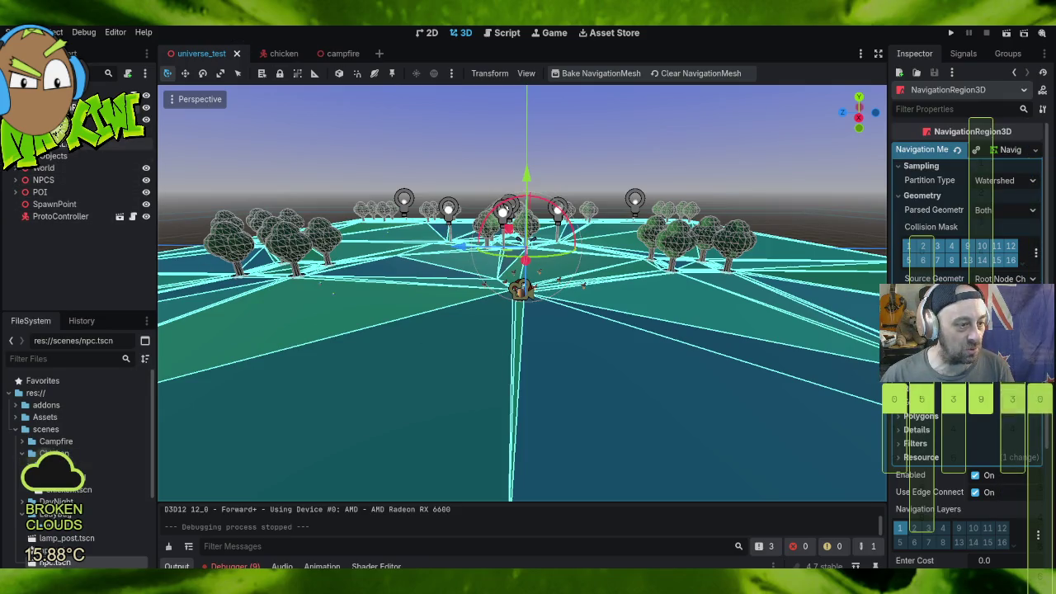
Step: Open a Tree instance's scene and select its RigidBody3D root and CollisionShape3D
click(26, 168)
click(56, 143)
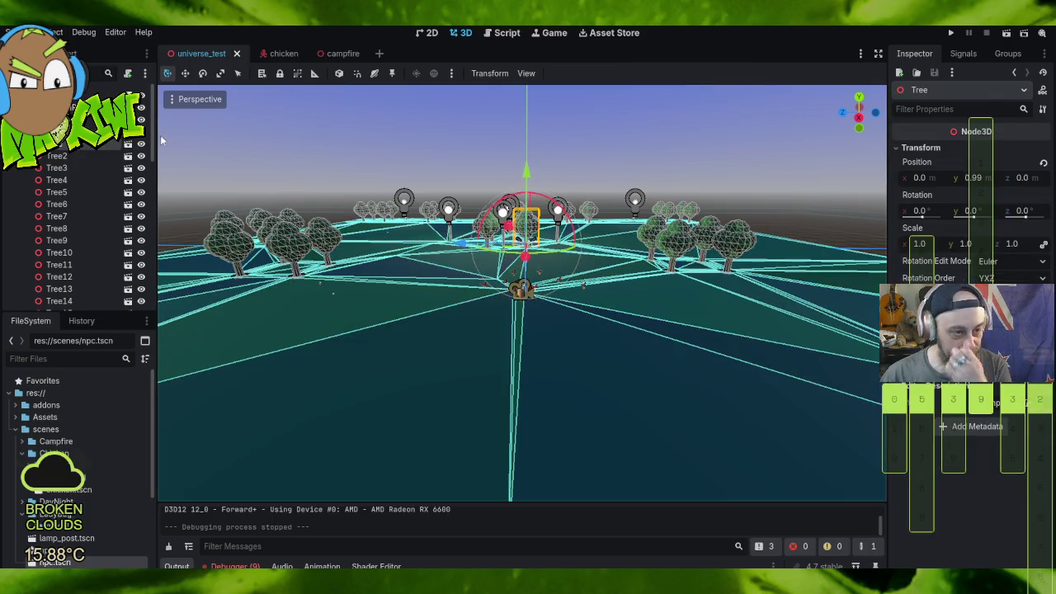
click(129, 144)
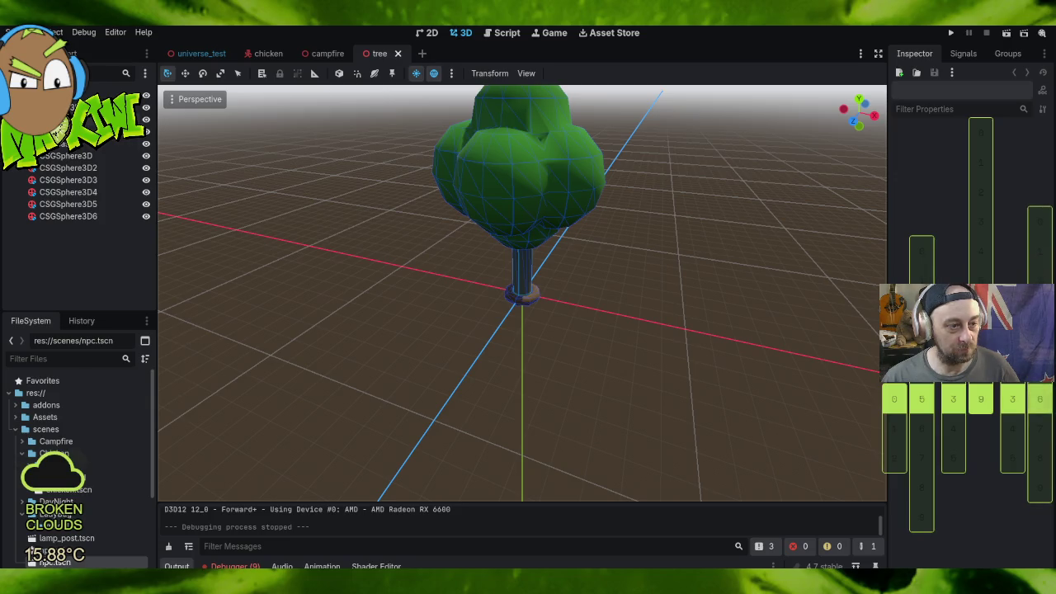
click(49, 96)
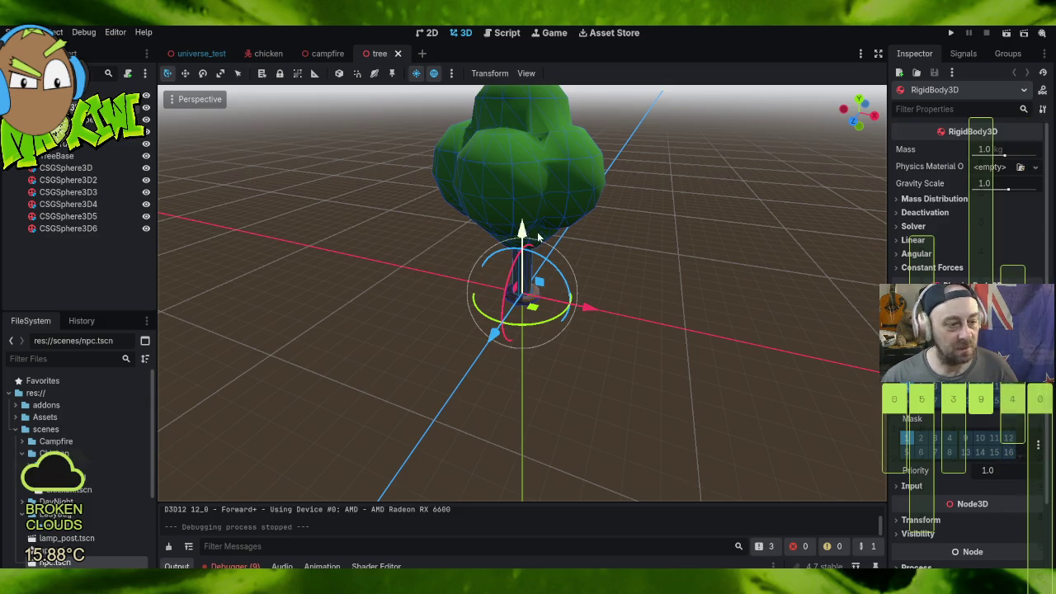
scroll(554, 283, down, 5)
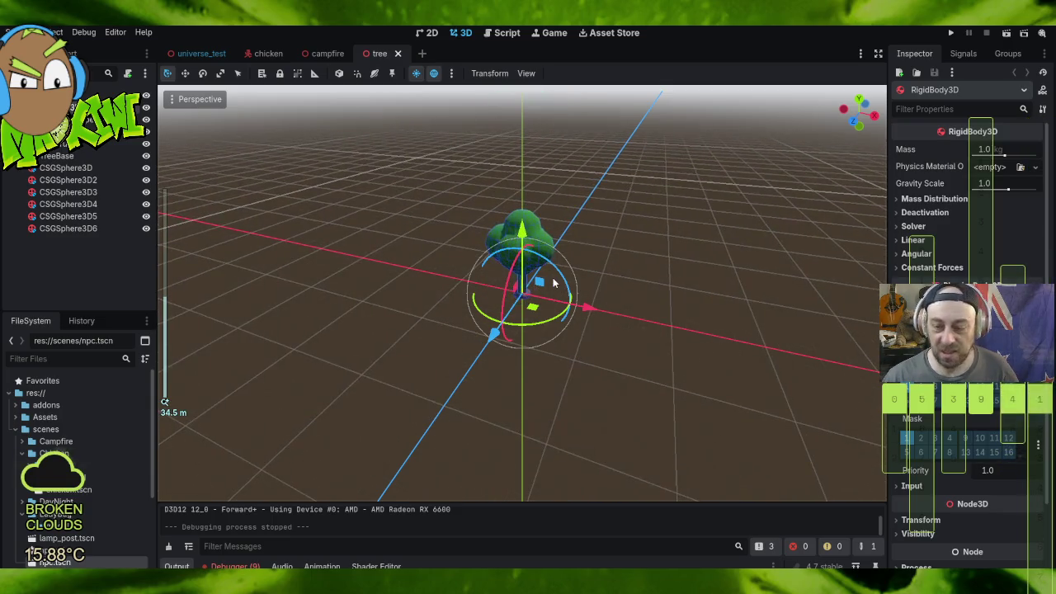
scroll(554, 283, up, 10)
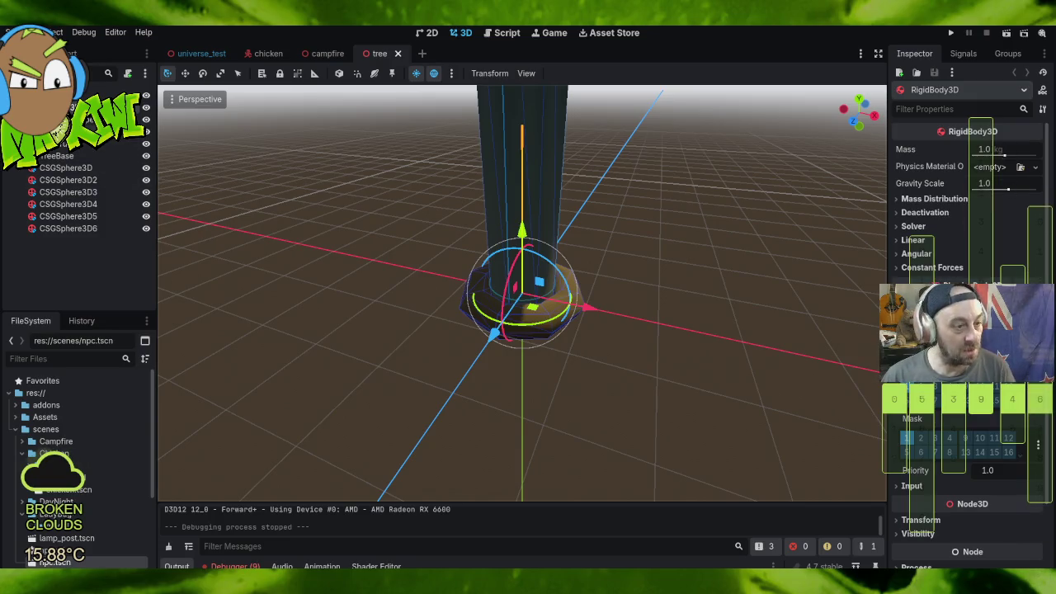
click(604, 178)
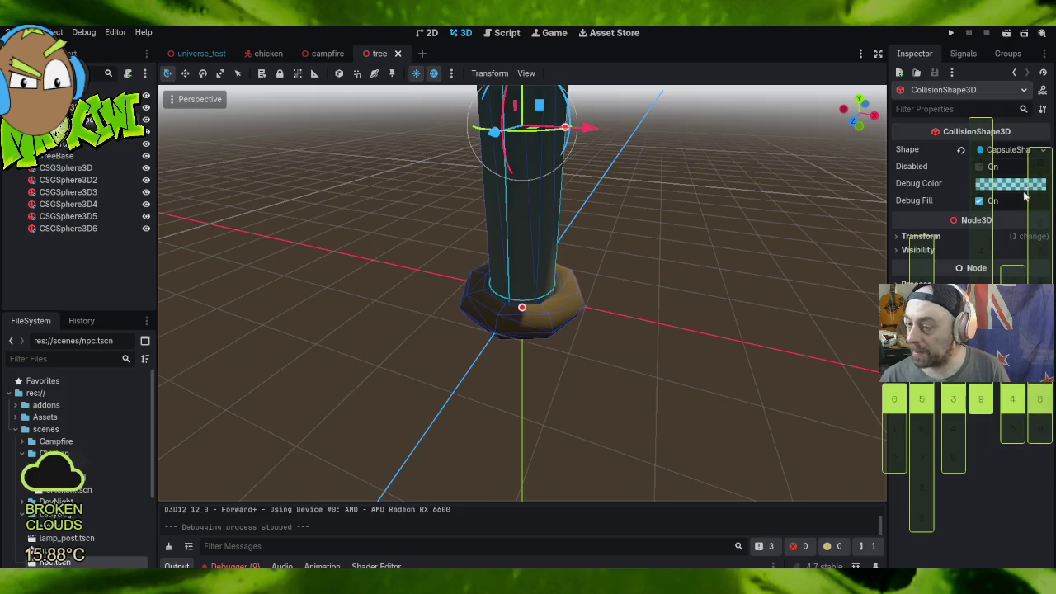
Step: Make the capsule collision shape taller at both ends and fit its radius to the trunk
mouse_move(709, 129)
mouse_down()
mouse_move(603, 165)
mouse_move(667, 182)
mouse_move(608, 201)
mouse_move(513, 170)
mouse_move(485, 224)
mouse_move(483, 305)
mouse_move(596, 302)
mouse_move(535, 204)
mouse_move(552, 224)
mouse_up()
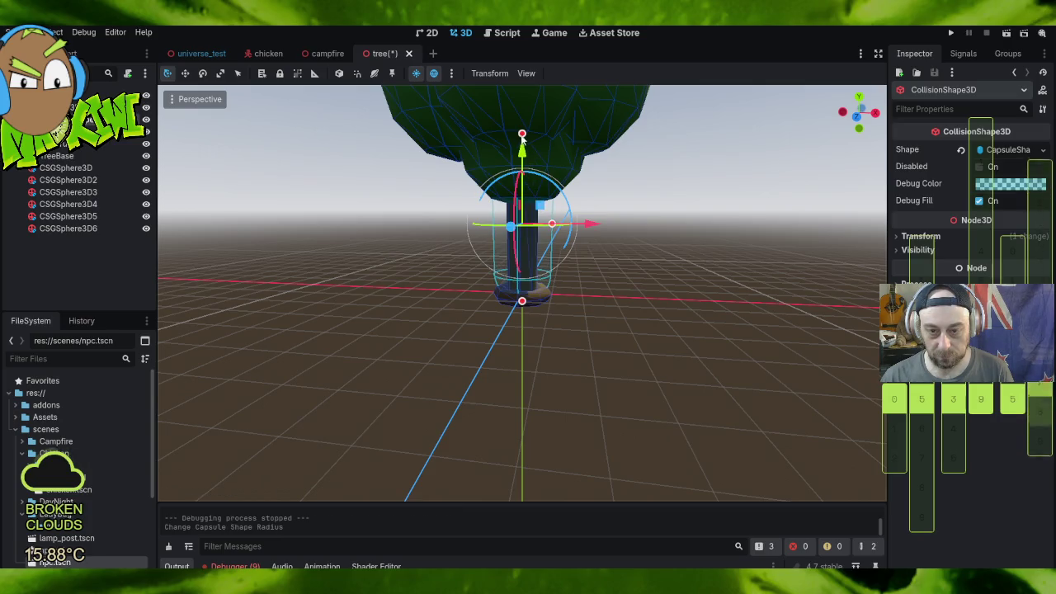
drag(522, 137, 522, 93)
drag(522, 300, 523, 327)
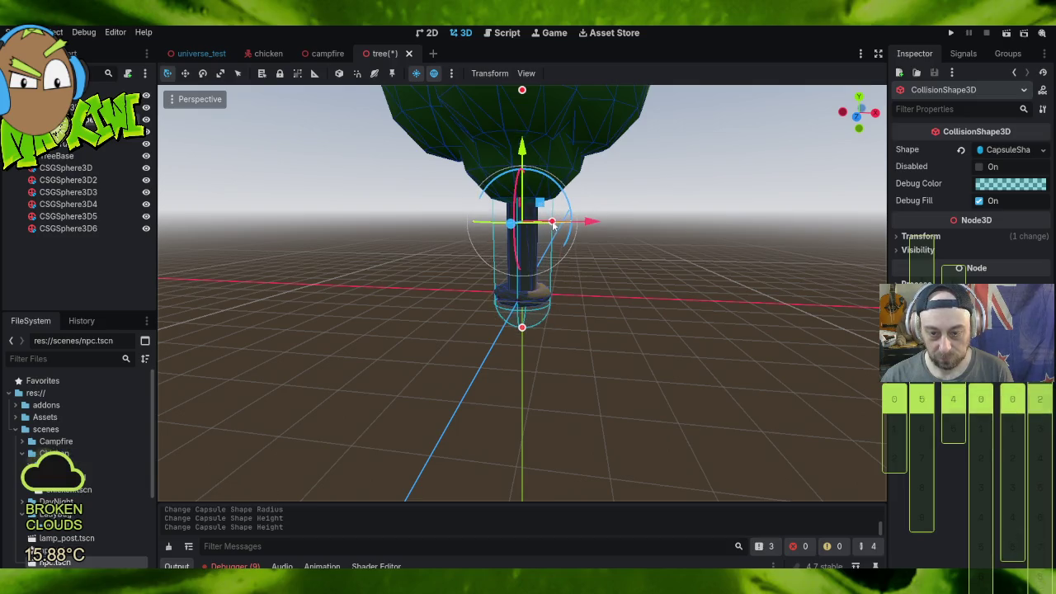
drag(552, 222, 557, 223)
scroll(543, 228, up, 6)
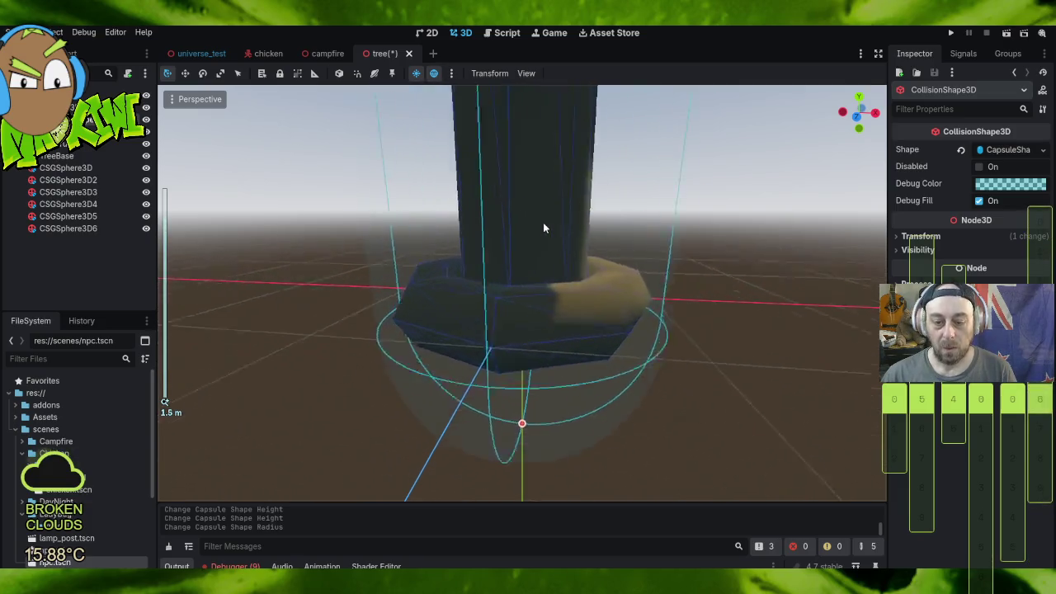
scroll(542, 228, down, 7)
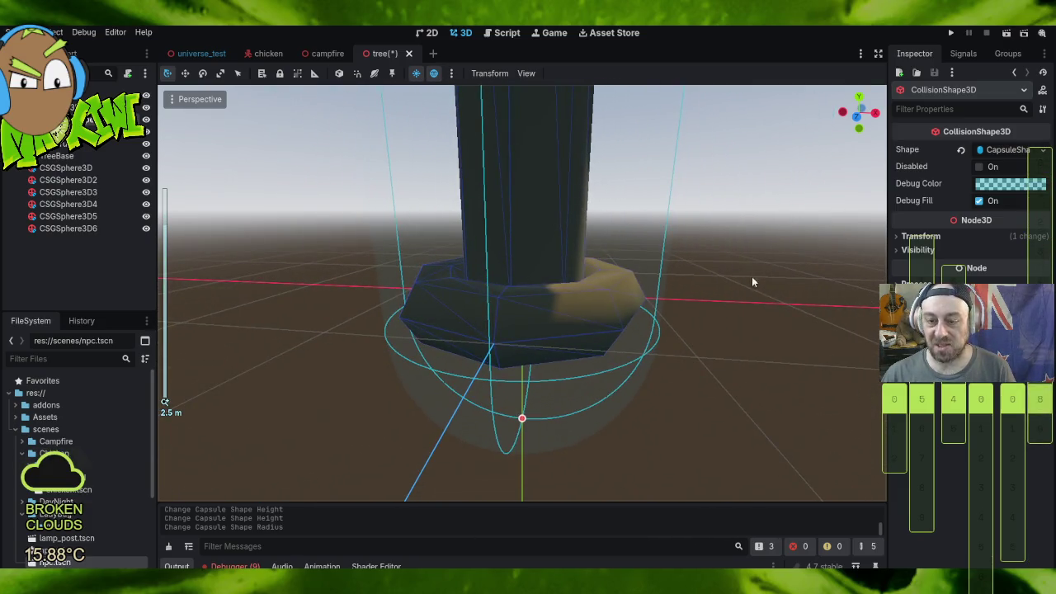
drag(782, 356, 794, 436)
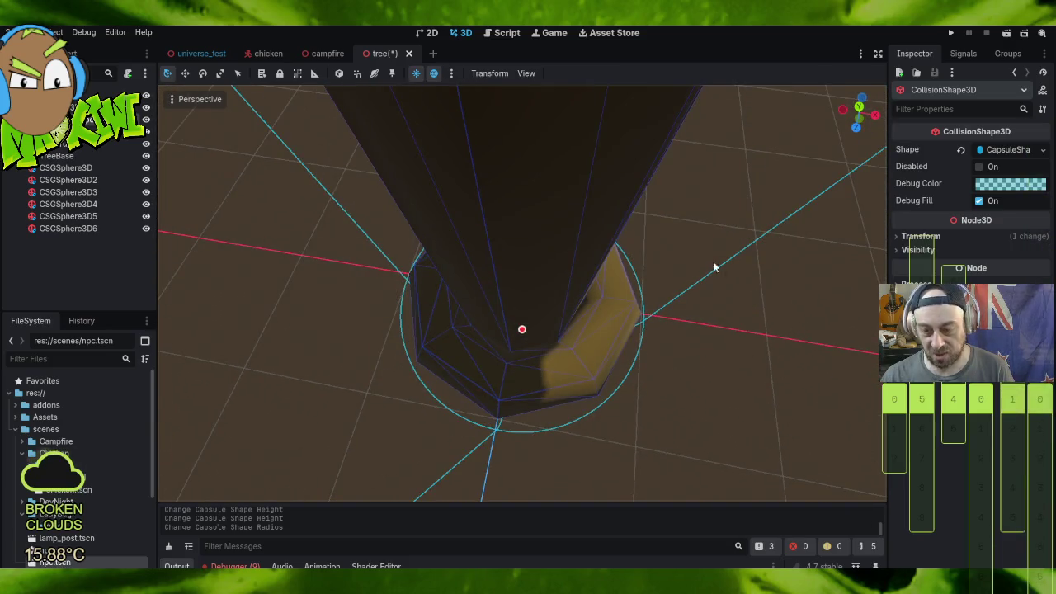
scroll(715, 305, down, 8)
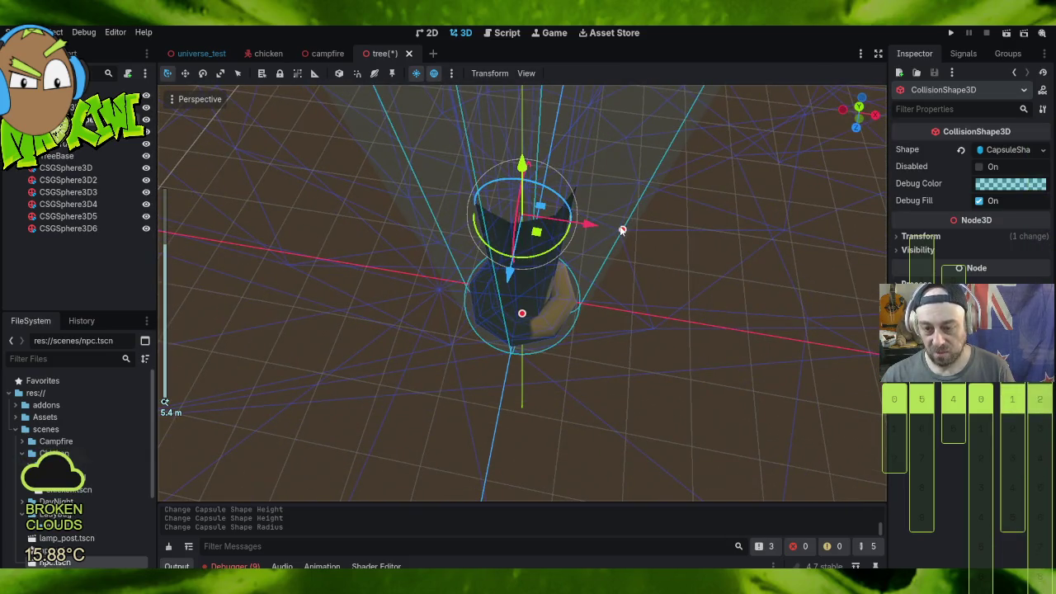
drag(622, 231, 617, 229)
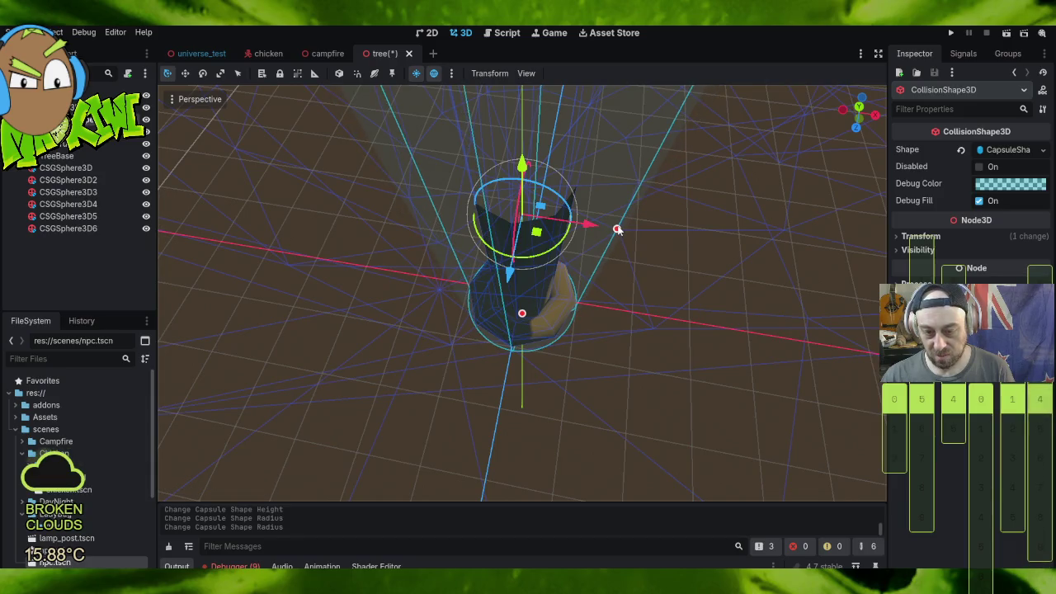
drag(612, 378, 633, 253)
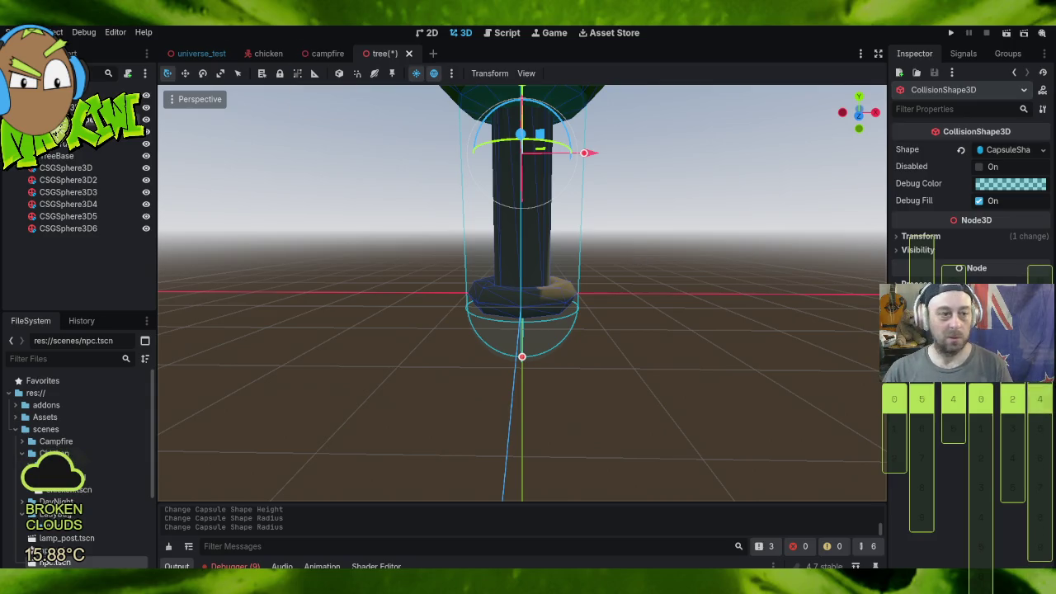
Step: Save the tree scene and return to the universe_test scene
click(33, 32)
click(50, 88)
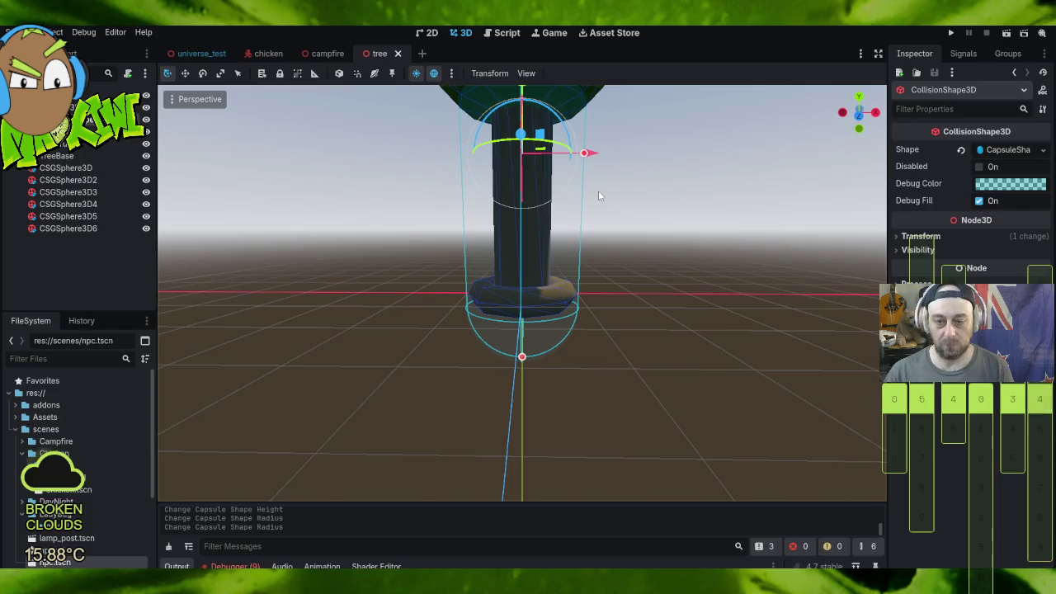
scroll(598, 191, down, 5)
mouse_move(608, 157)
mouse_down()
mouse_move(606, 196)
mouse_move(604, 139)
mouse_move(599, 152)
mouse_up()
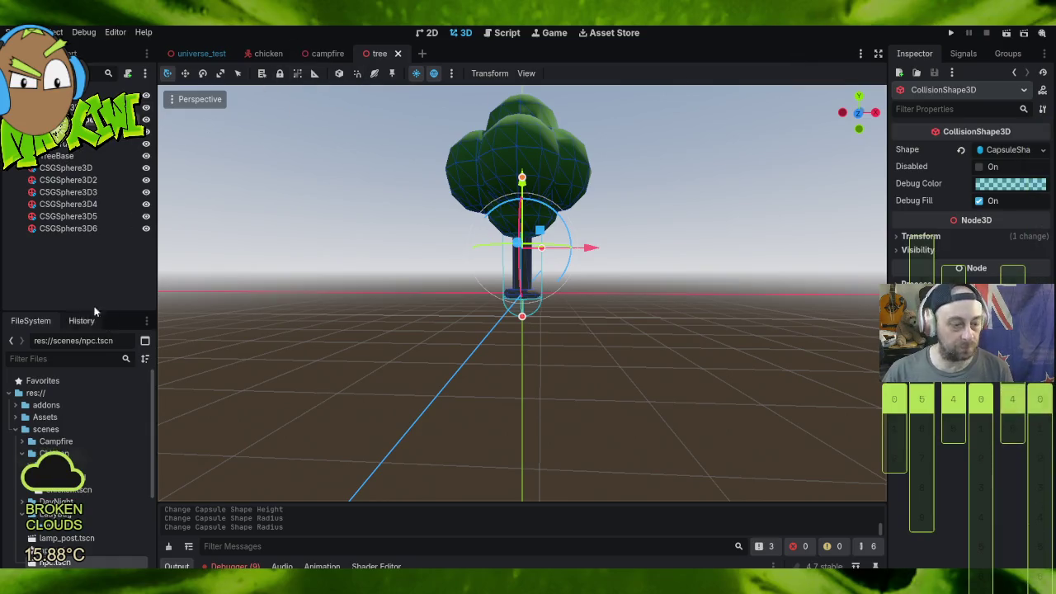
click(198, 55)
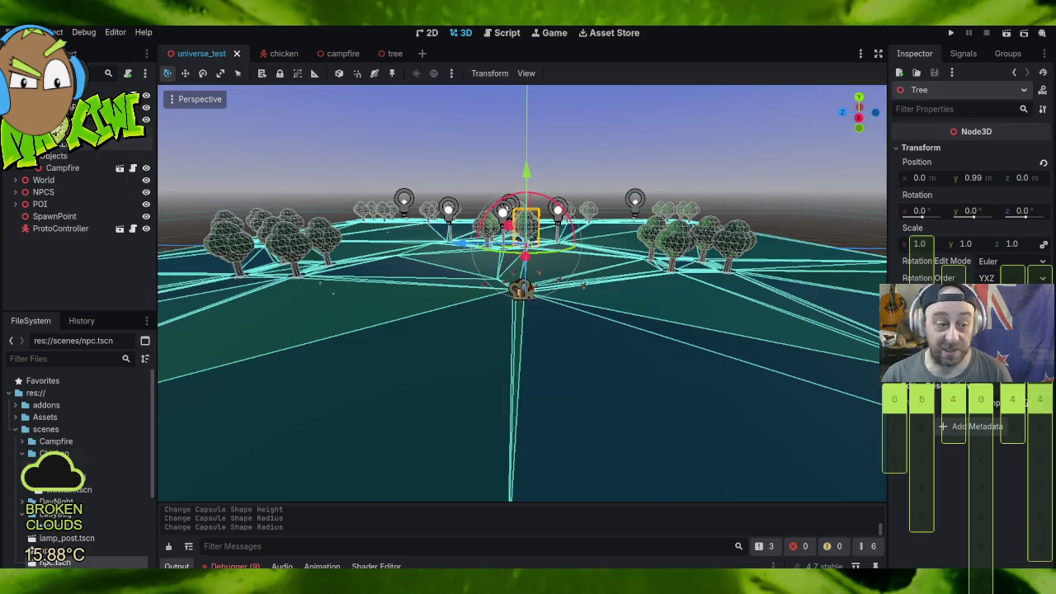
Step: Expand the lamp post group, select the first LampPost and frame it in the view
click(22, 143)
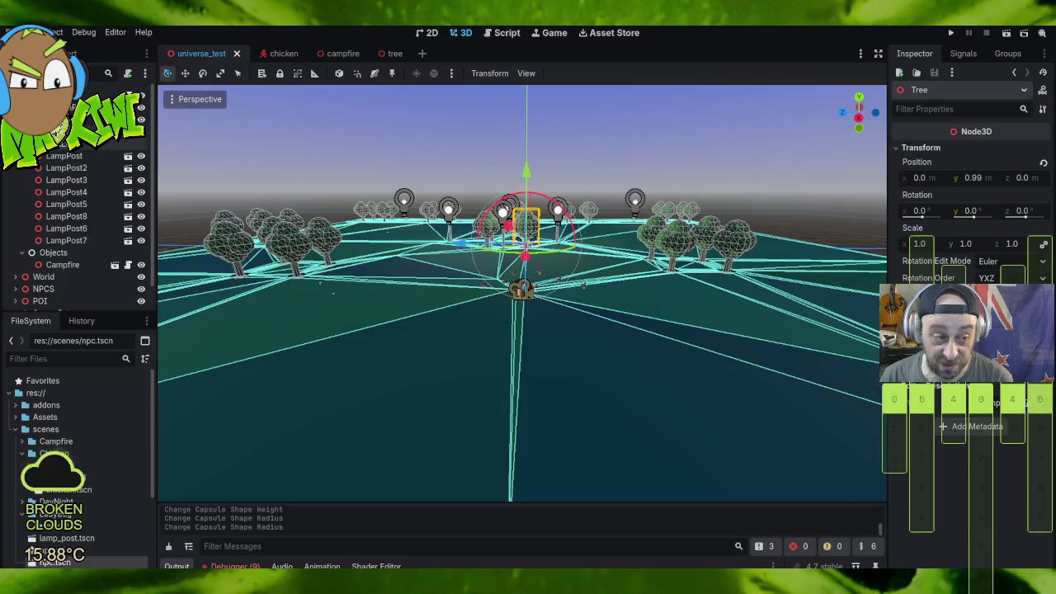
click(63, 157)
scroll(458, 237, up, 3)
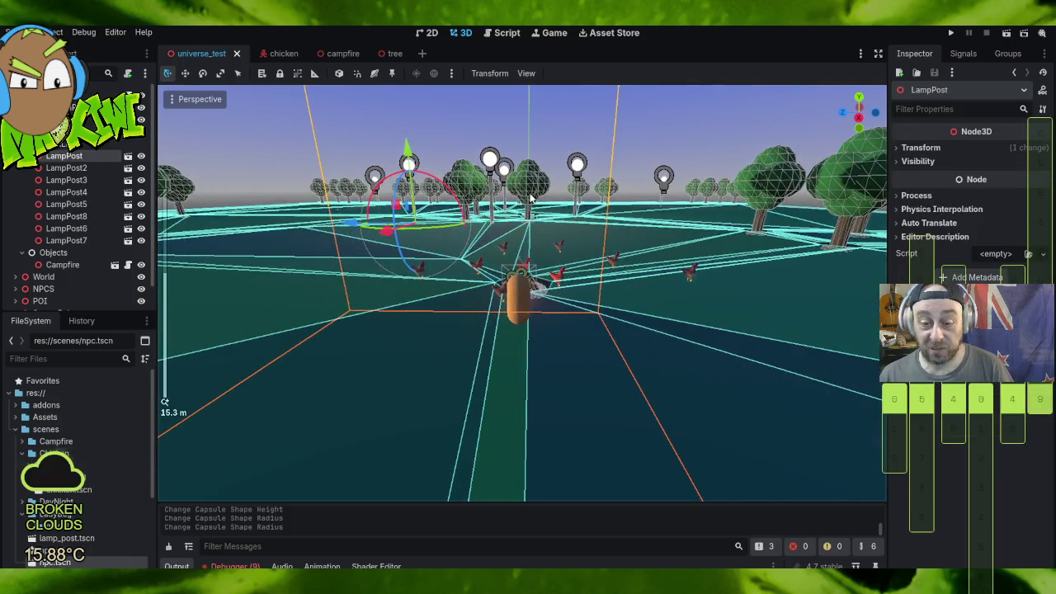
mouse_move(530, 196)
mouse_down()
mouse_move(501, 249)
mouse_move(464, 252)
mouse_move(567, 238)
mouse_up()
key(f)
Step: Open the LampPost's own scene and select its sphere, cylinder and root nodes
click(128, 156)
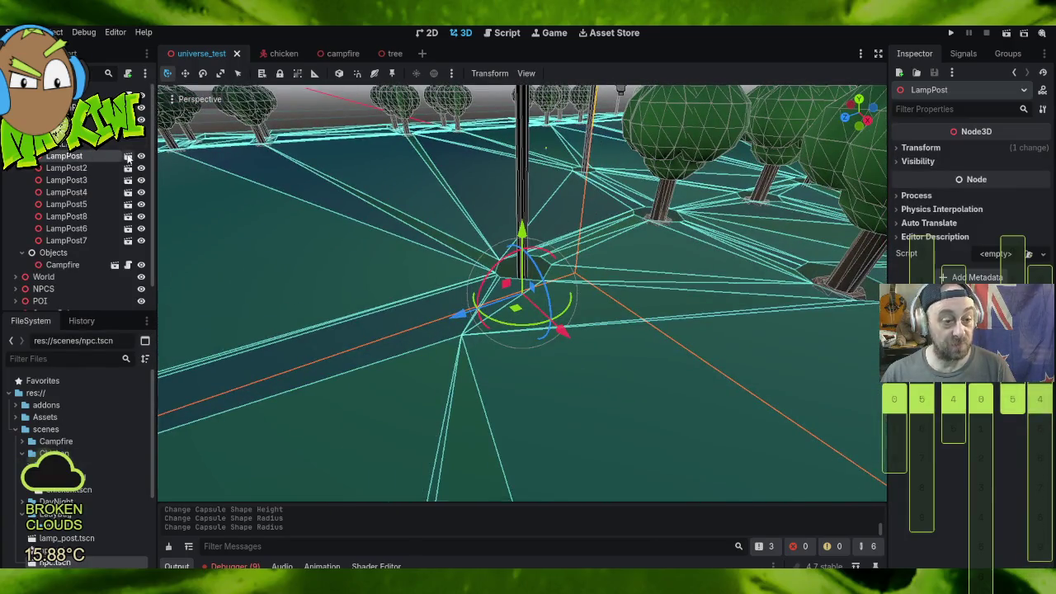
scroll(541, 376, down, 5)
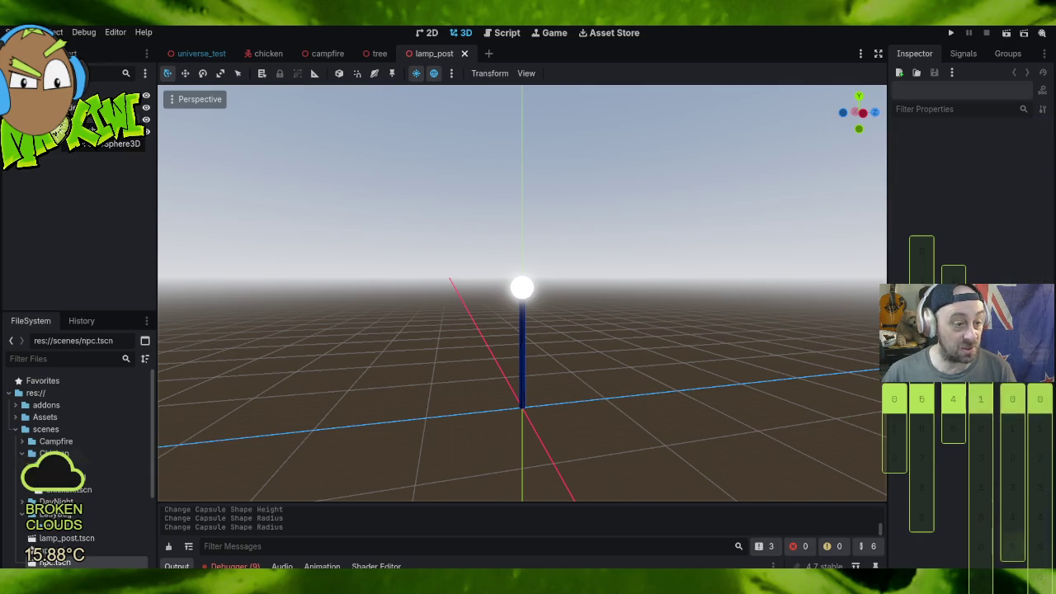
click(111, 143)
click(104, 120)
click(82, 96)
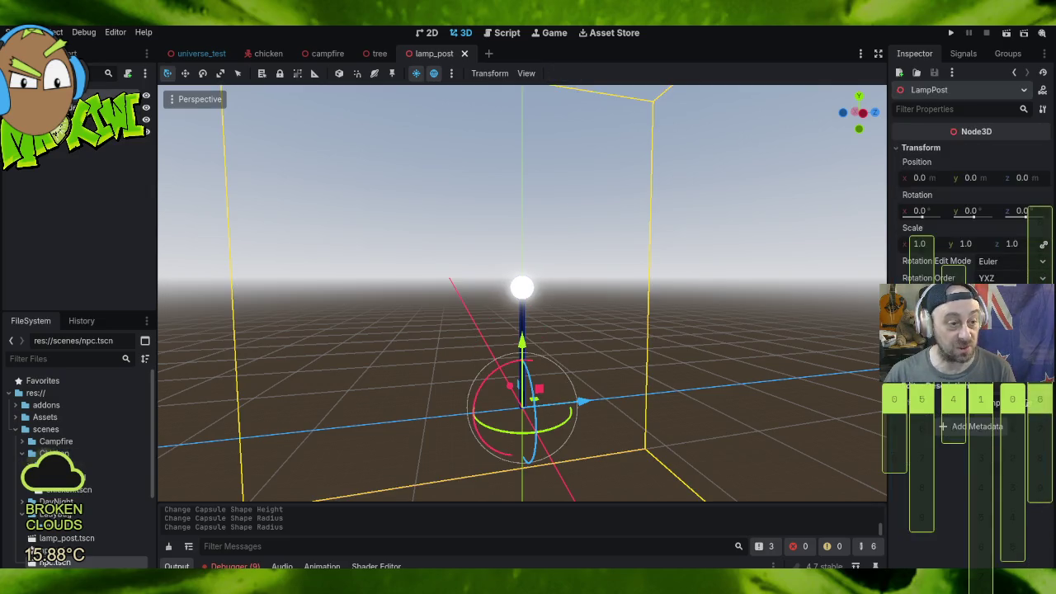
right_click(55, 94)
Step: Add a CollisionShape3D child to the lamp post with a CylinderShape3D shape
click(99, 104)
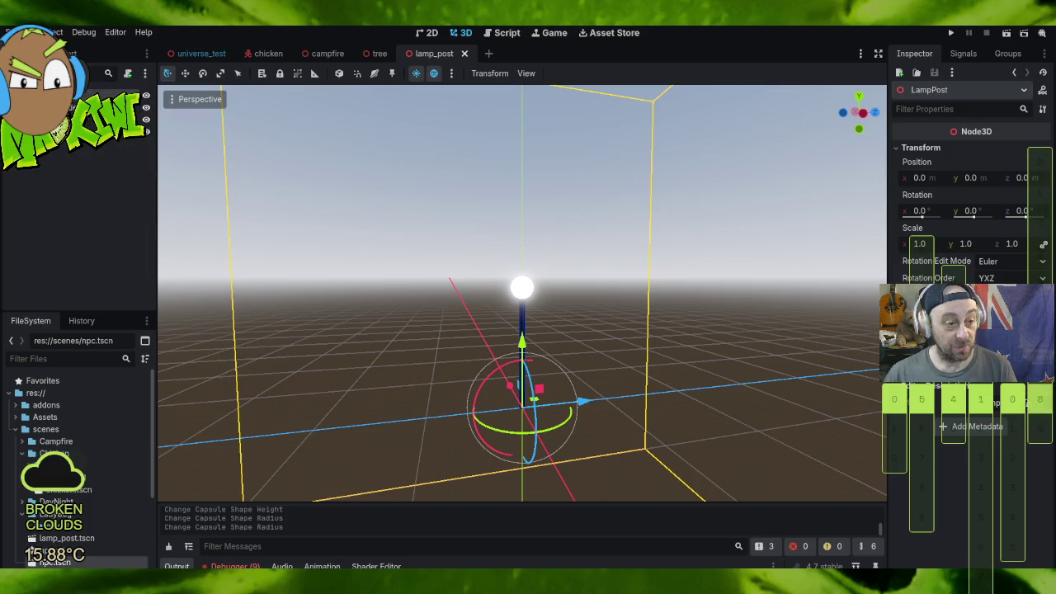
text(collo)
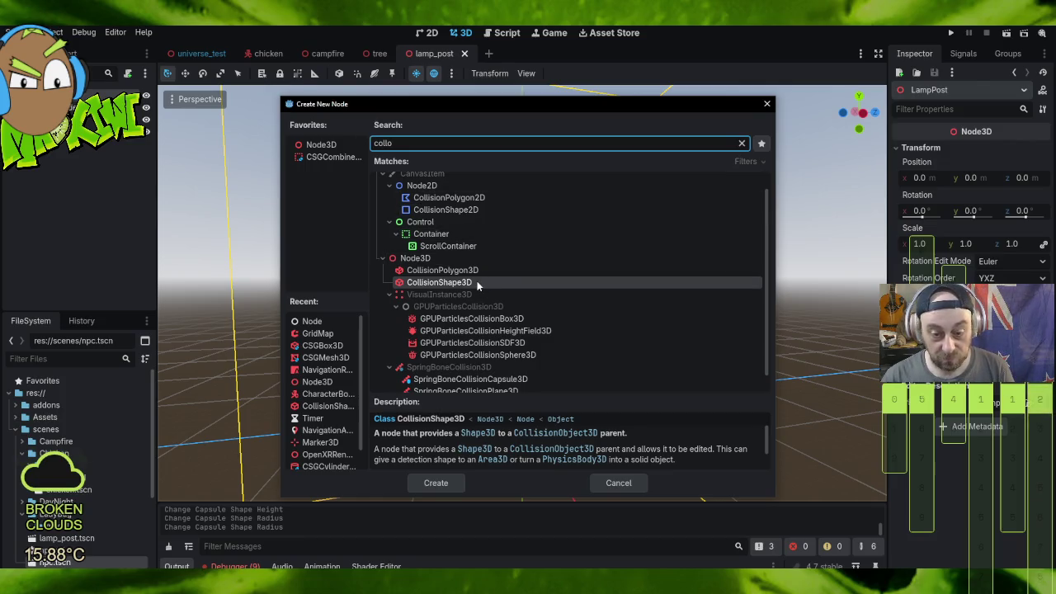
double_click(446, 282)
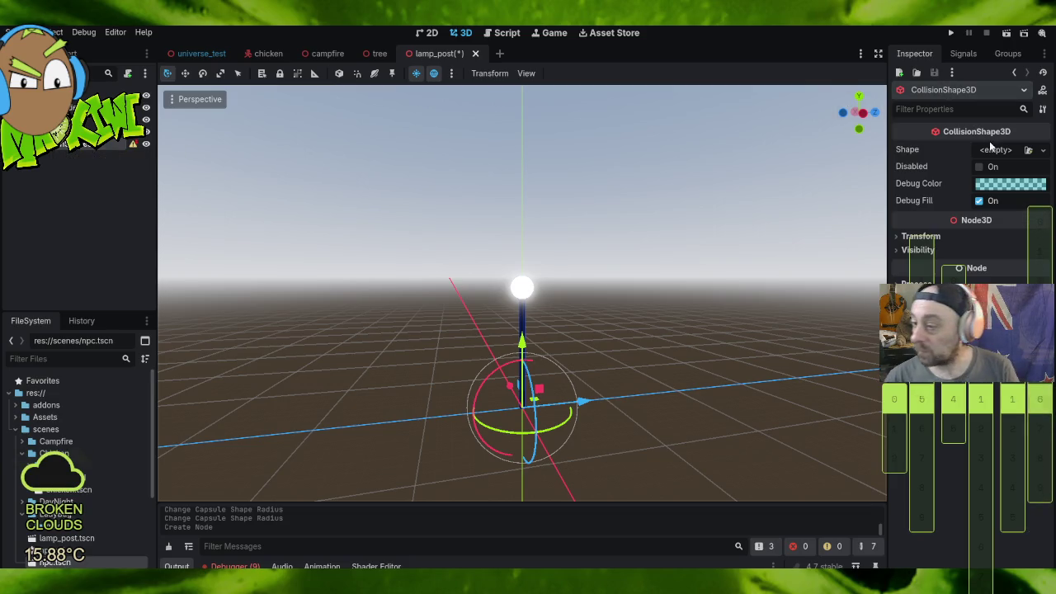
click(1043, 150)
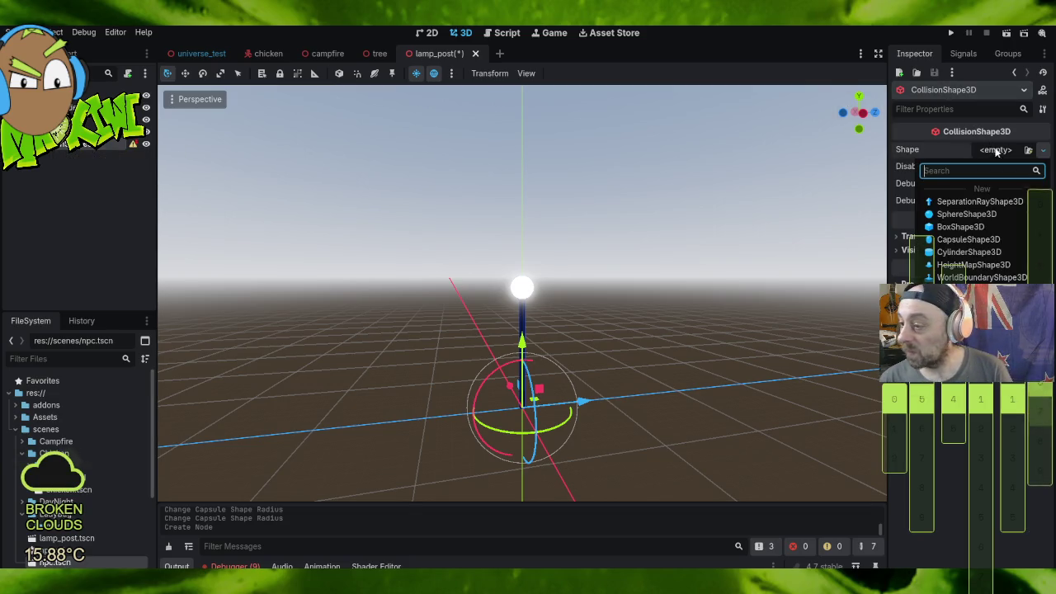
click(968, 251)
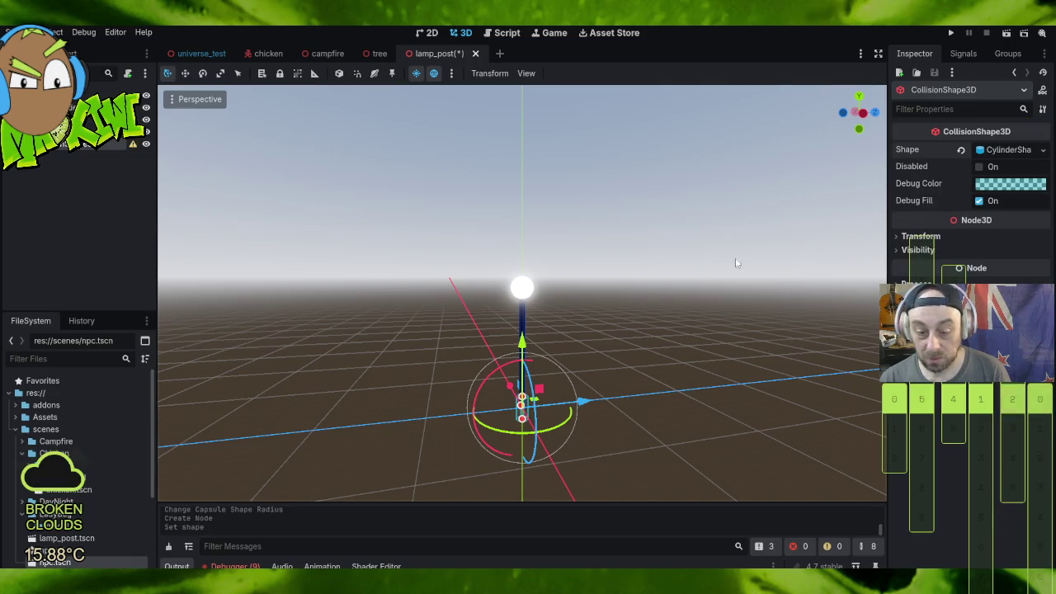
Step: Stretch the cylinder up to the lamp's height and narrow its radius to fit the pole
mouse_move(582, 384)
mouse_down()
mouse_move(457, 407)
mouse_move(627, 414)
mouse_move(583, 420)
mouse_up()
scroll(578, 427, up, 5)
scroll(577, 427, down, 5)
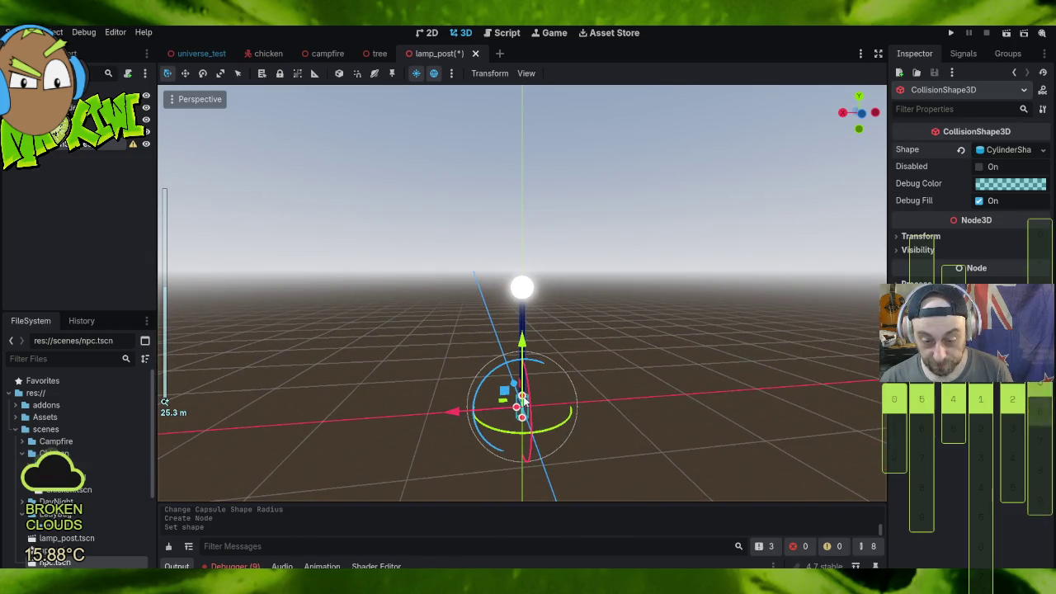
mouse_move(522, 399)
mouse_down()
mouse_move(531, 264)
mouse_move(522, 276)
mouse_up()
drag(518, 351, 502, 349)
mouse_move(586, 262)
mouse_down()
mouse_move(551, 331)
mouse_move(327, 330)
mouse_move(172, 296)
mouse_move(874, 266)
mouse_move(160, 248)
mouse_move(276, 206)
mouse_up()
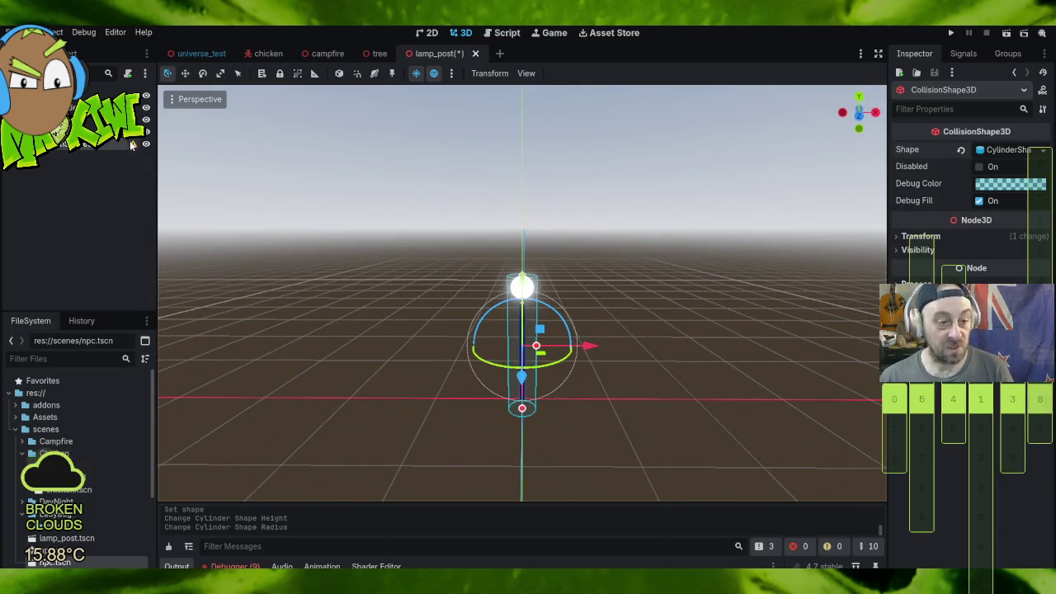
mouse_move(132, 145)
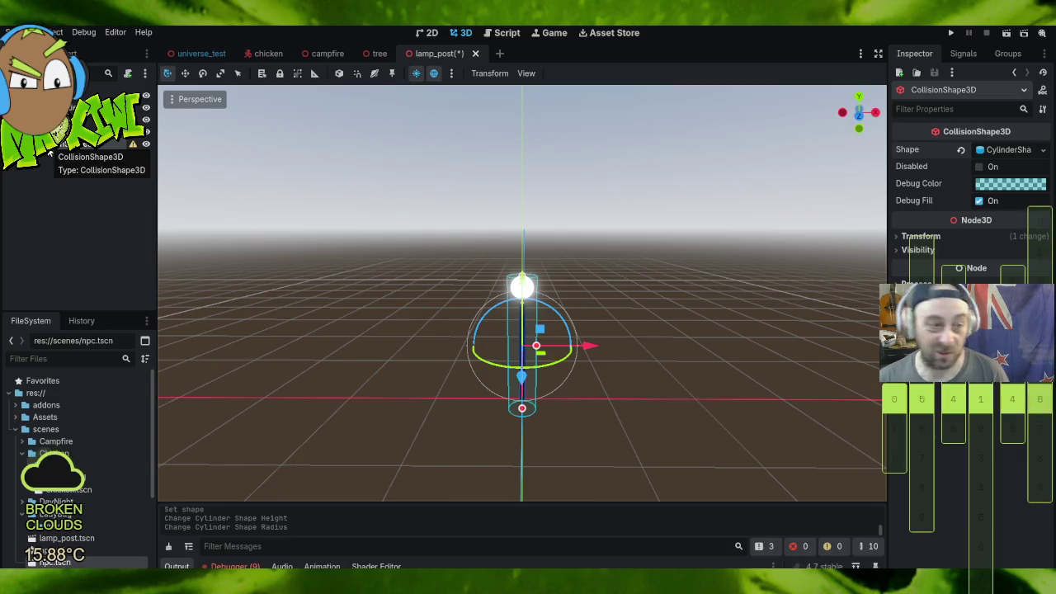
right_click(132, 95)
Step: Add a RigidBody3D to the lamp post, reparent the CollisionShape3D under it, then save and run
click(157, 105)
text(rigid)
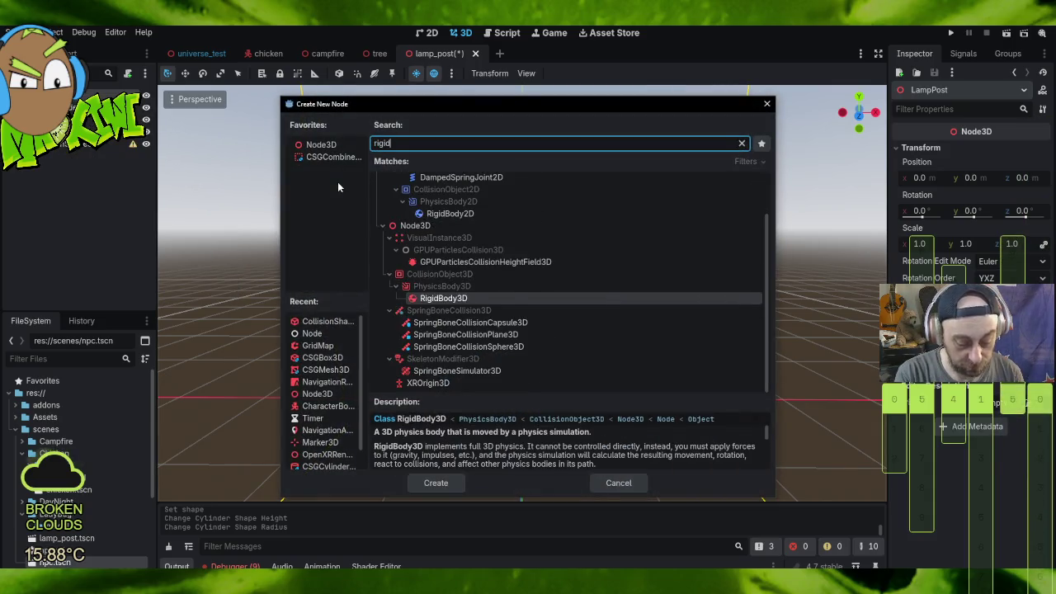
double_click(475, 299)
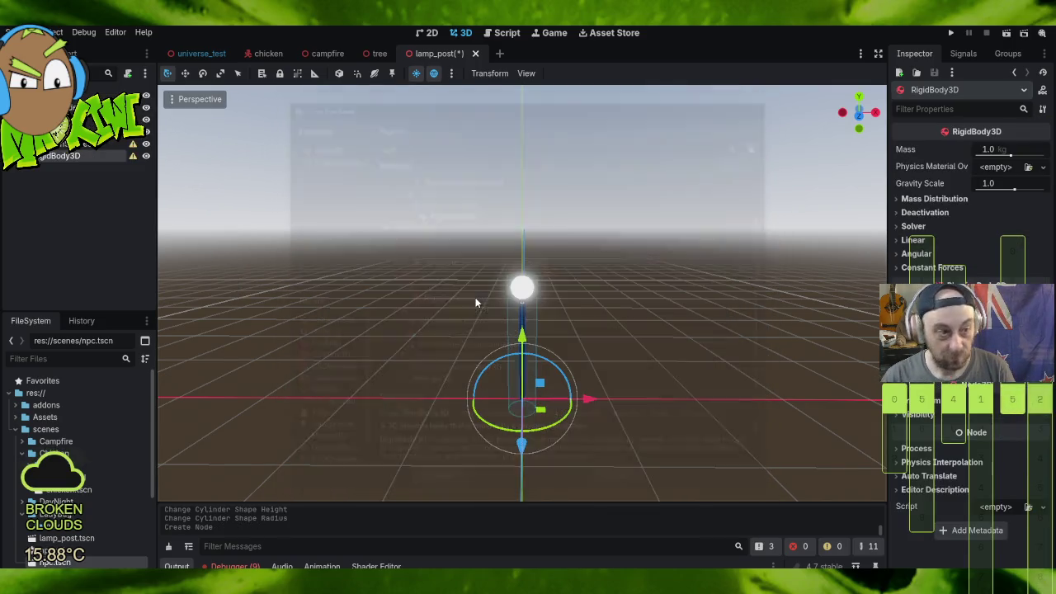
mouse_move(107, 144)
mouse_down()
mouse_move(113, 170)
mouse_move(72, 146)
mouse_move(95, 162)
mouse_up()
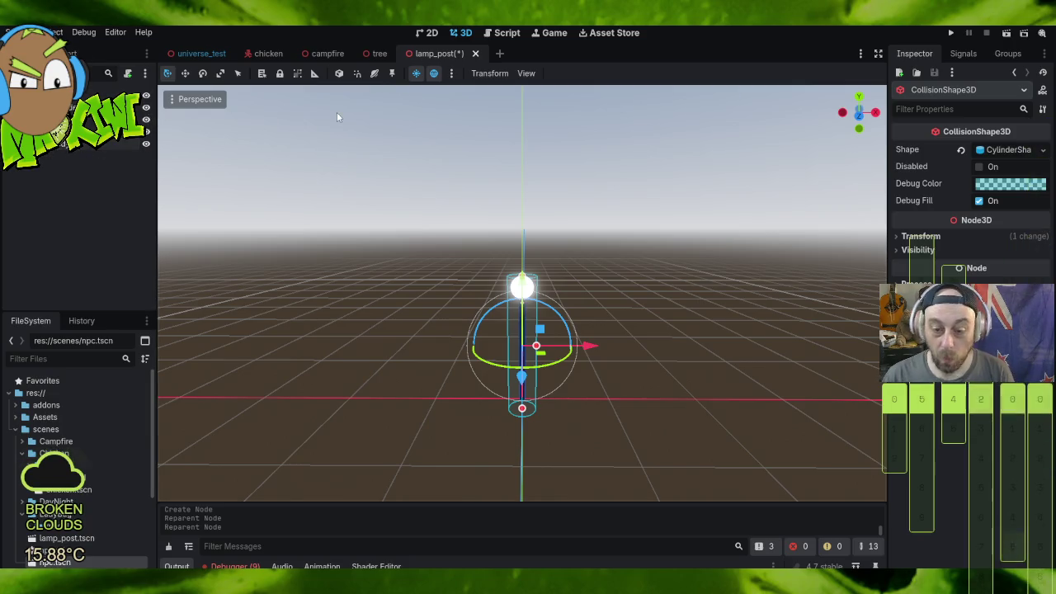
click(952, 32)
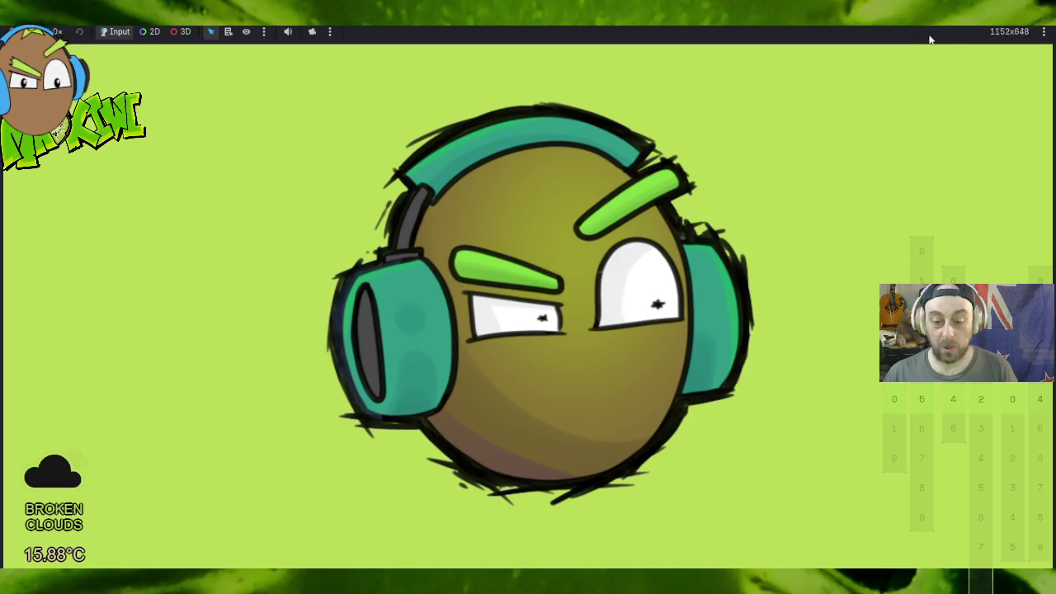
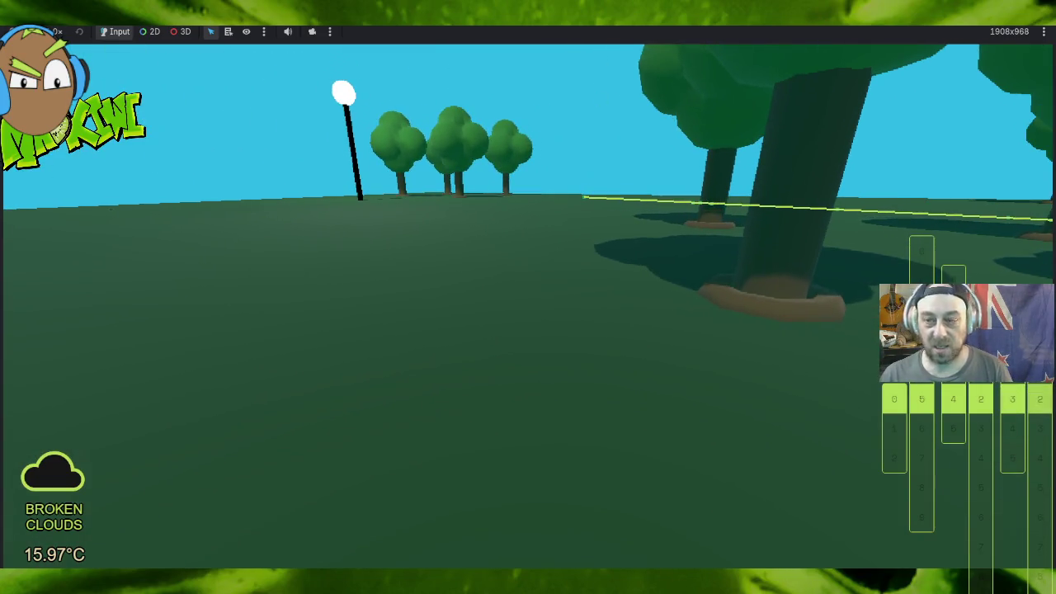
Step: Stop the game with F8 and reopen the universe_test park scene via the tree tab
key(F8)
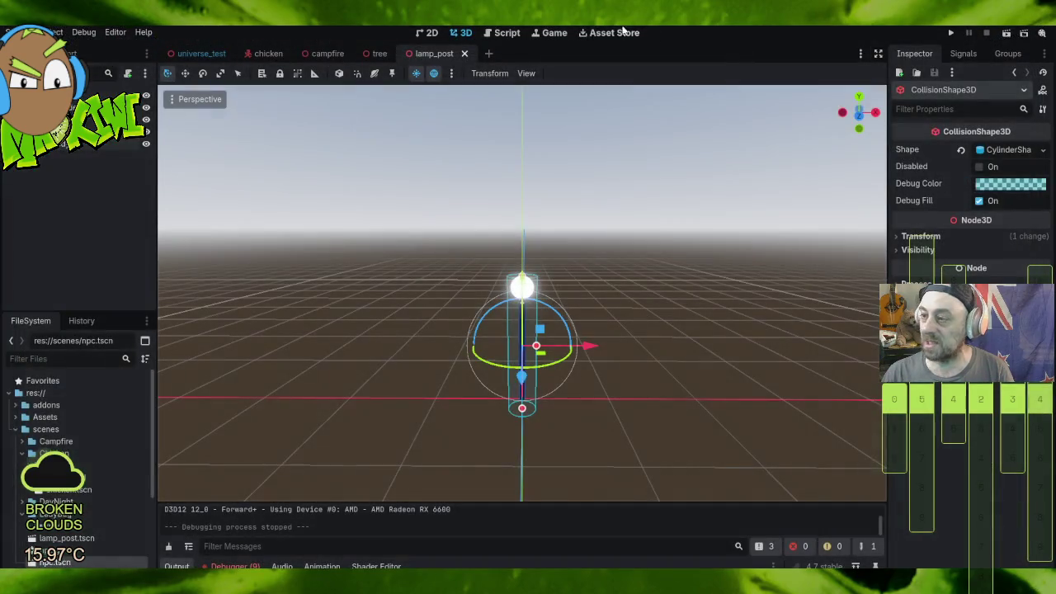
click(23, 32)
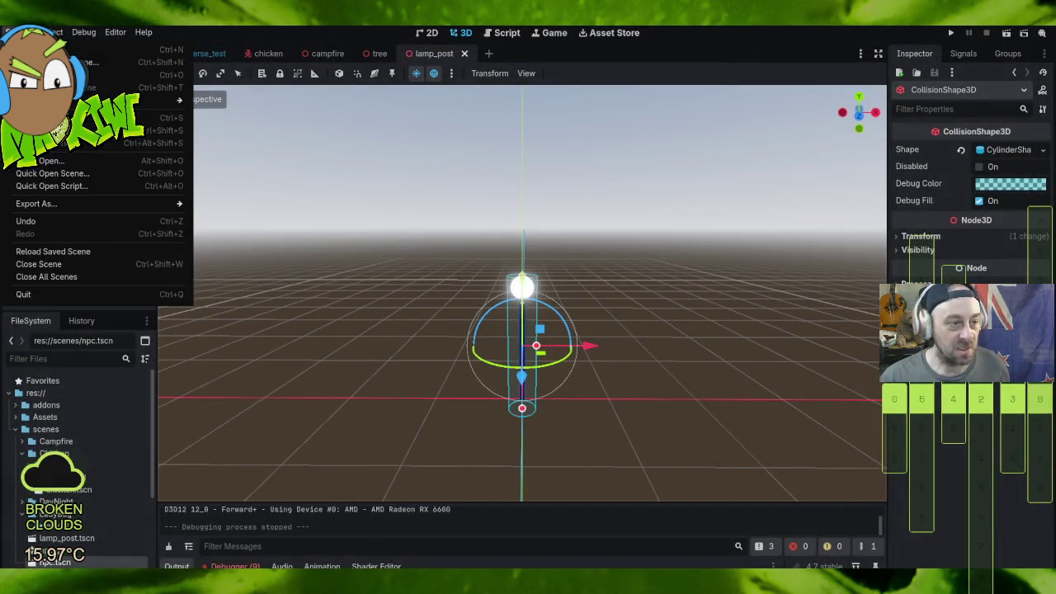
click(379, 52)
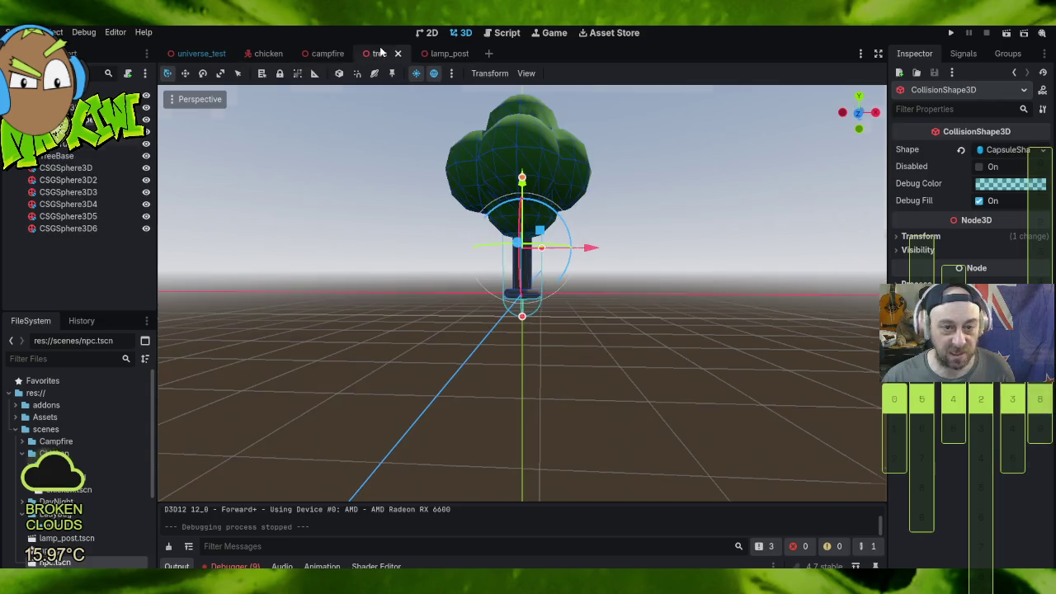
click(201, 52)
click(201, 53)
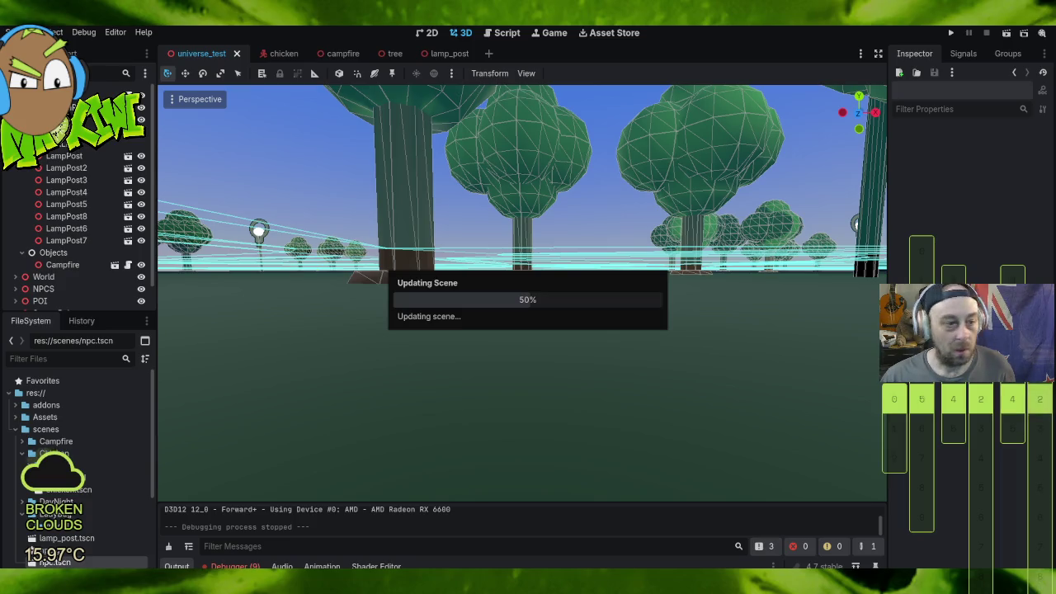
scroll(392, 219, down, 5)
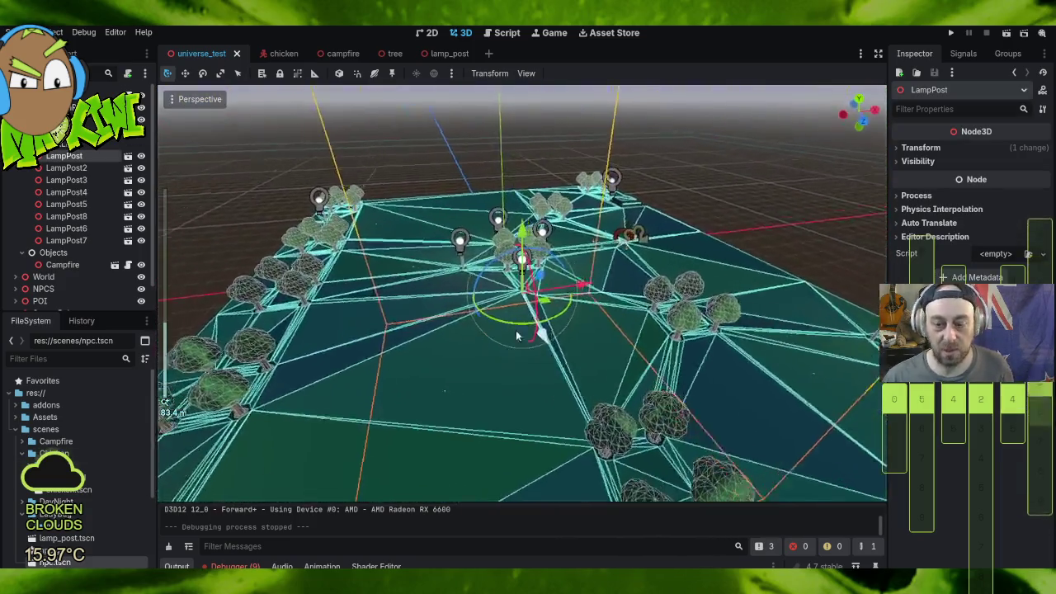
drag(516, 334, 300, 301)
click(99, 95)
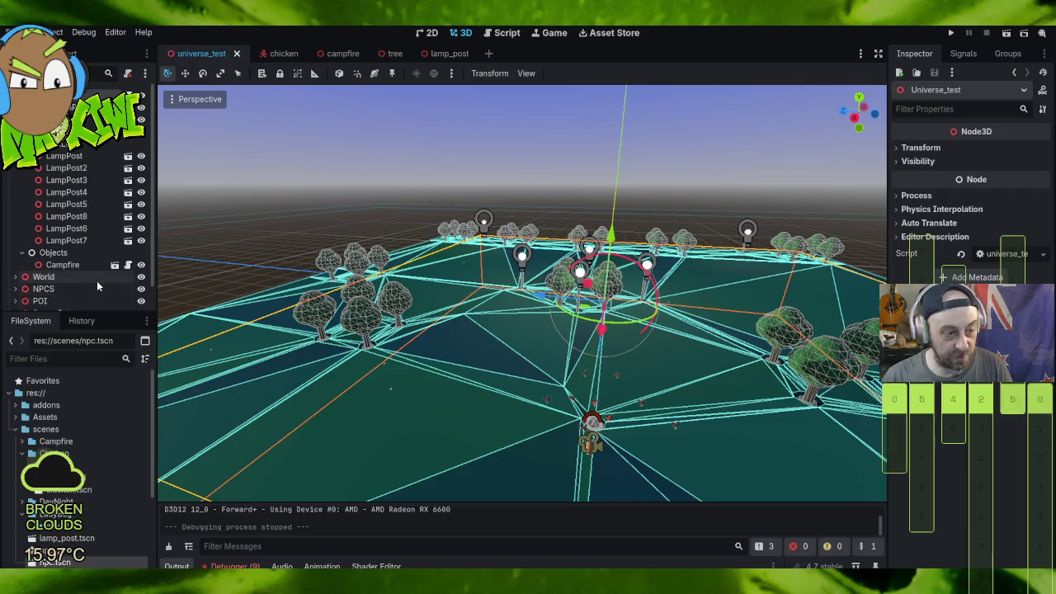
scroll(96, 280, down, 1)
click(77, 287)
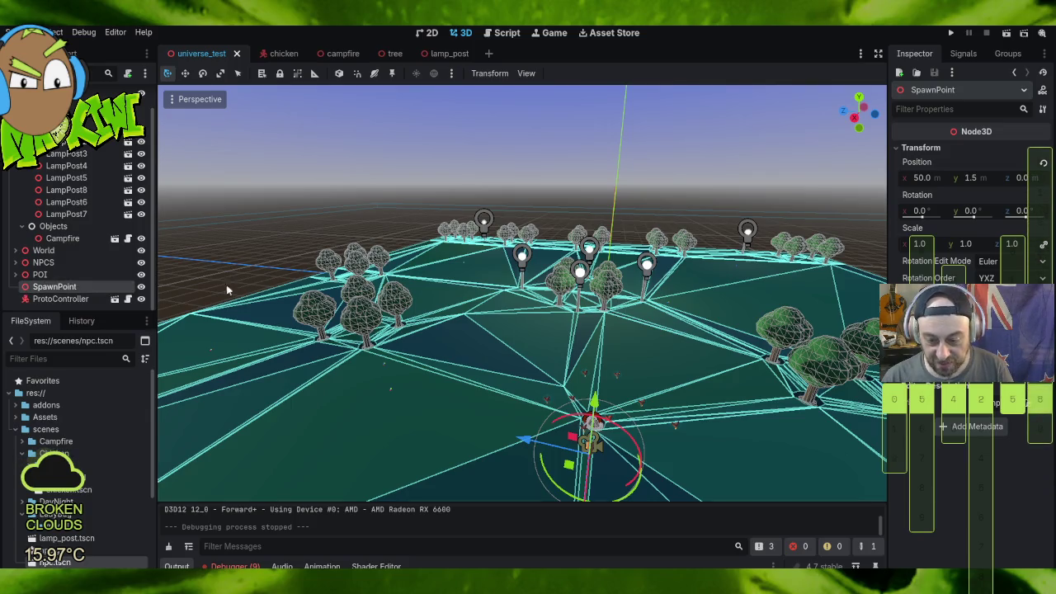
mouse_move(541, 353)
mouse_down()
mouse_move(582, 354)
mouse_move(577, 338)
mouse_move(574, 353)
mouse_move(588, 344)
mouse_up()
scroll(573, 346, up, 5)
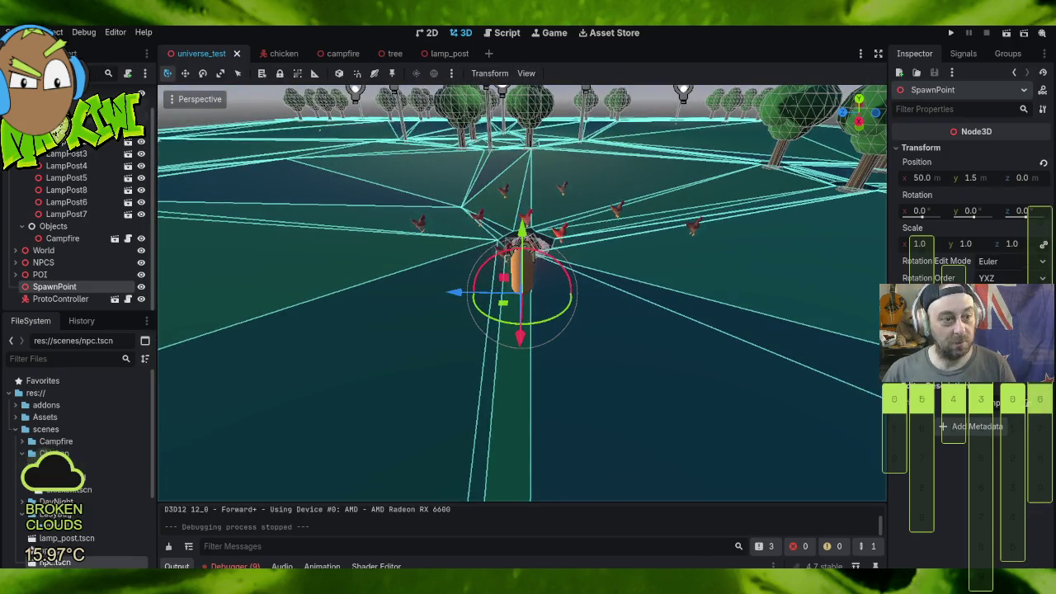
scroll(79, 207, down, 3)
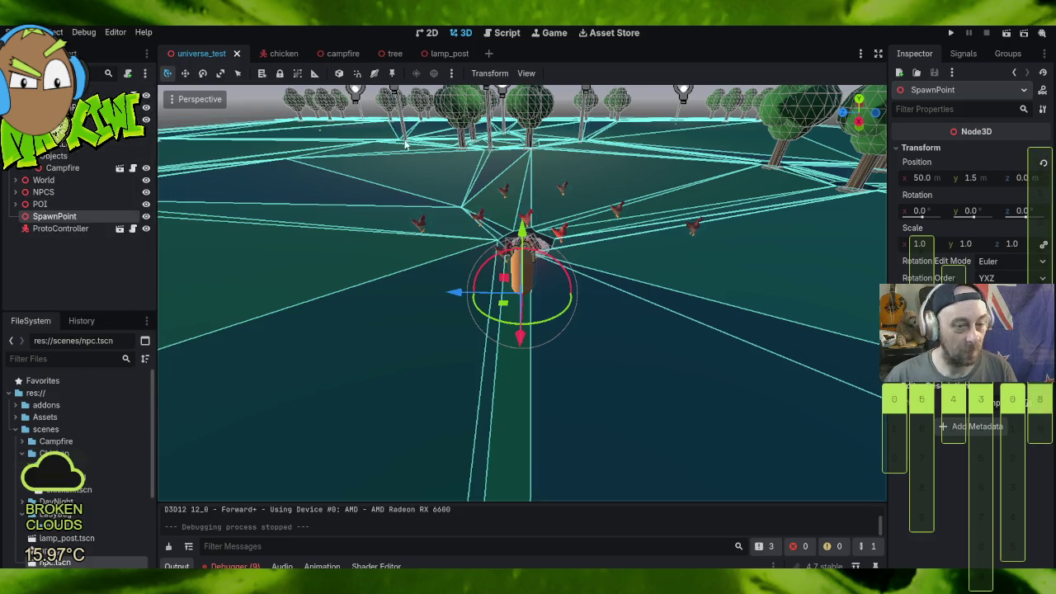
scroll(629, 180, down, 3)
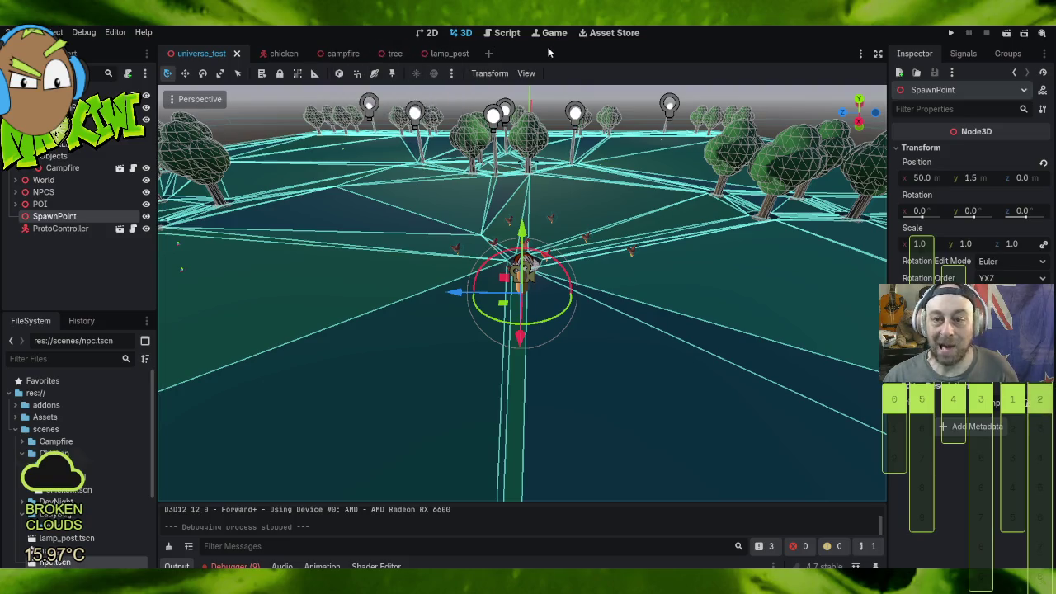
Step: Clear the NavigationRegion3D's old navigation mesh and bake a fresh one
click(701, 206)
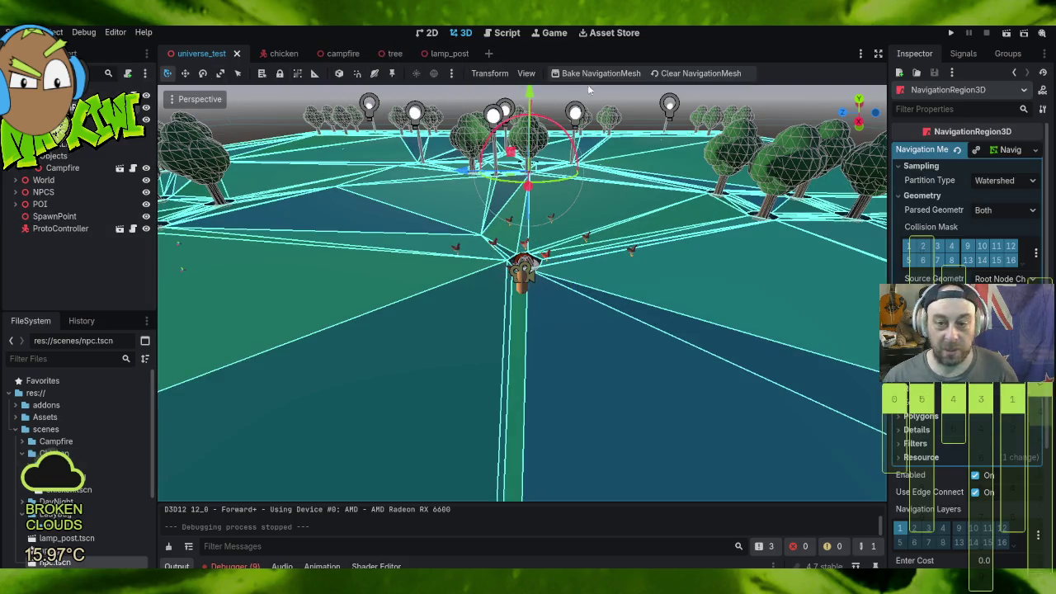
click(687, 73)
click(575, 75)
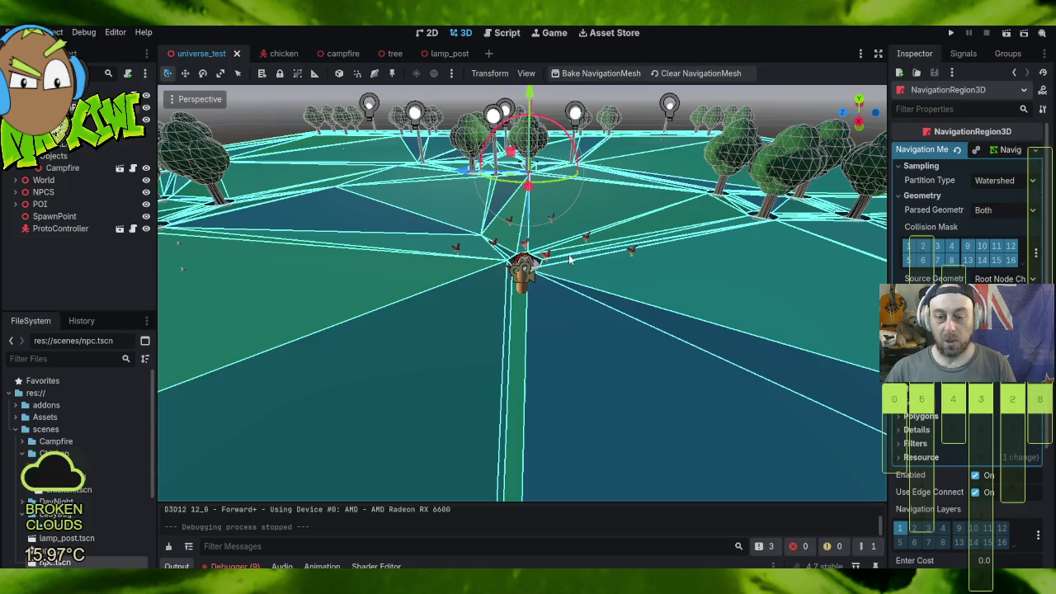
Step: Inspect the new navmesh up close and expand the lamp posts group
mouse_move(759, 224)
mouse_down()
mouse_move(565, 317)
mouse_move(354, 440)
mouse_move(596, 454)
mouse_move(558, 425)
mouse_move(681, 419)
mouse_move(524, 417)
mouse_move(593, 411)
mouse_move(595, 447)
mouse_move(620, 491)
mouse_move(673, 462)
mouse_up()
scroll(670, 462, up, 2)
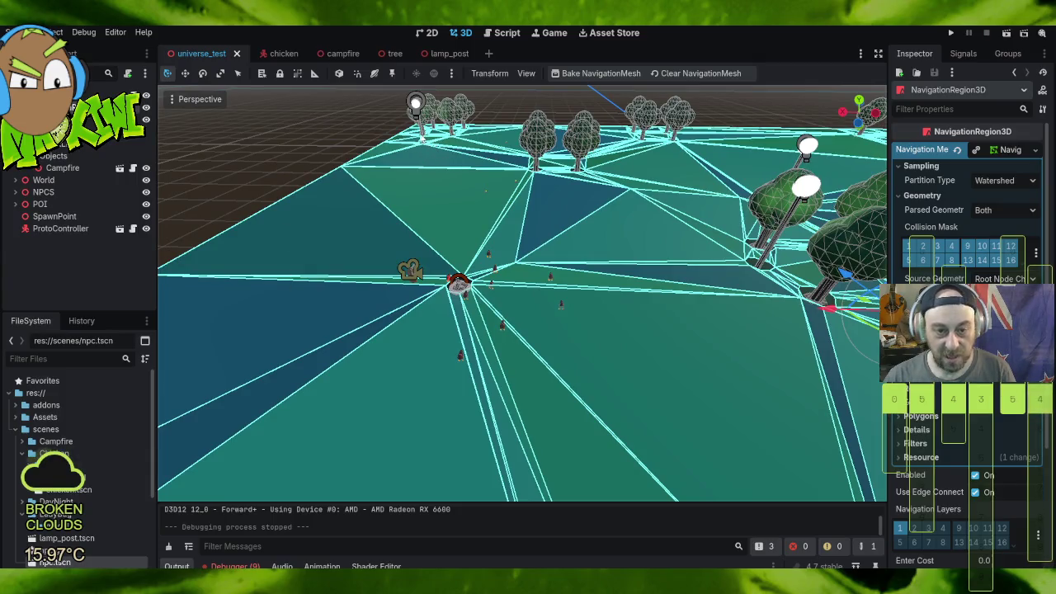
click(25, 143)
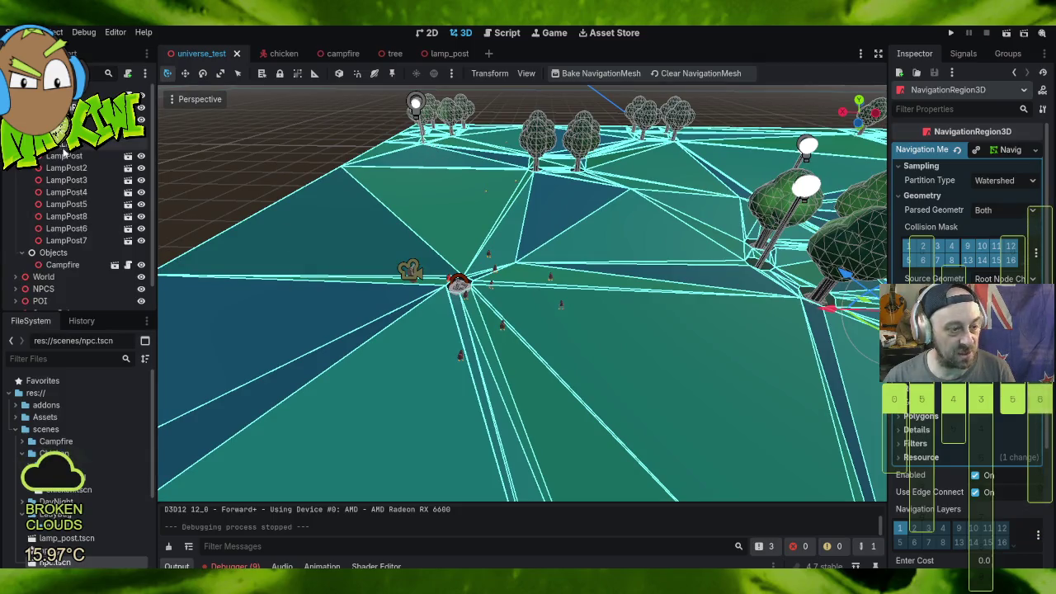
Step: Focus on the first LampPost, zoom in on its navmesh hole, then launch the game
click(66, 156)
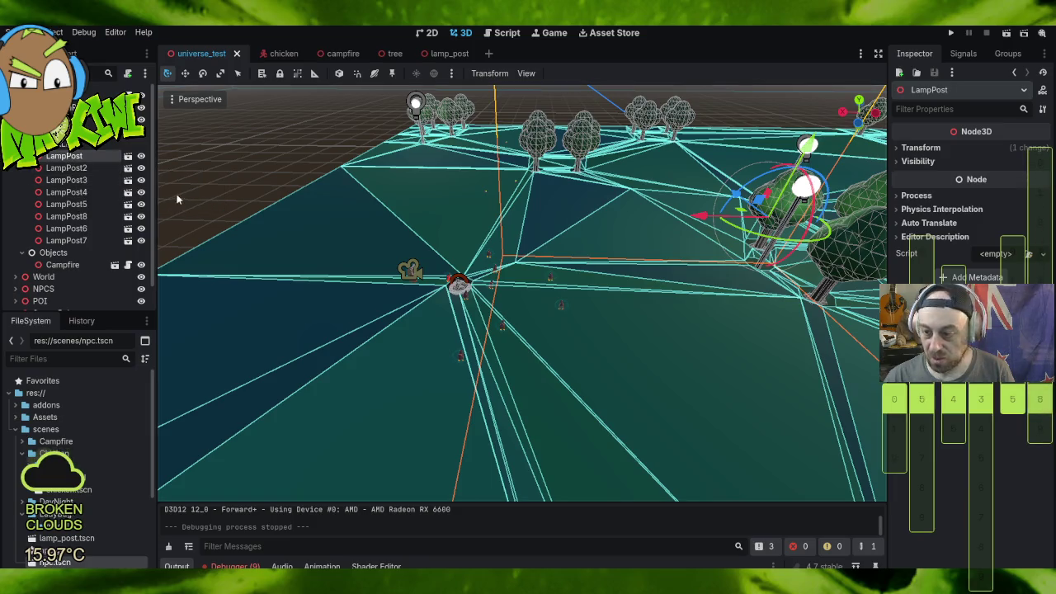
double_click(106, 157)
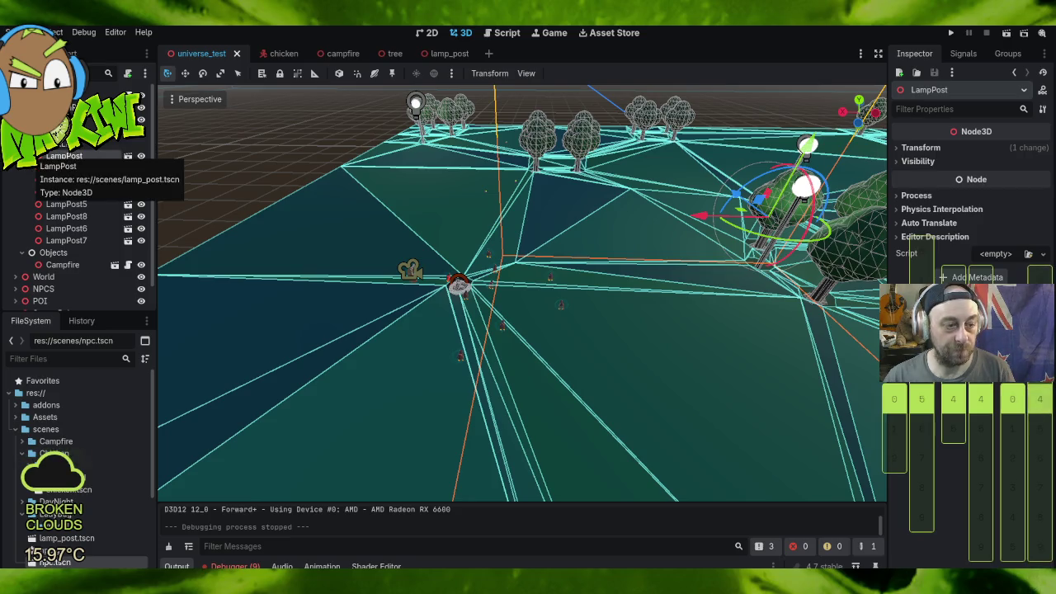
key(f)
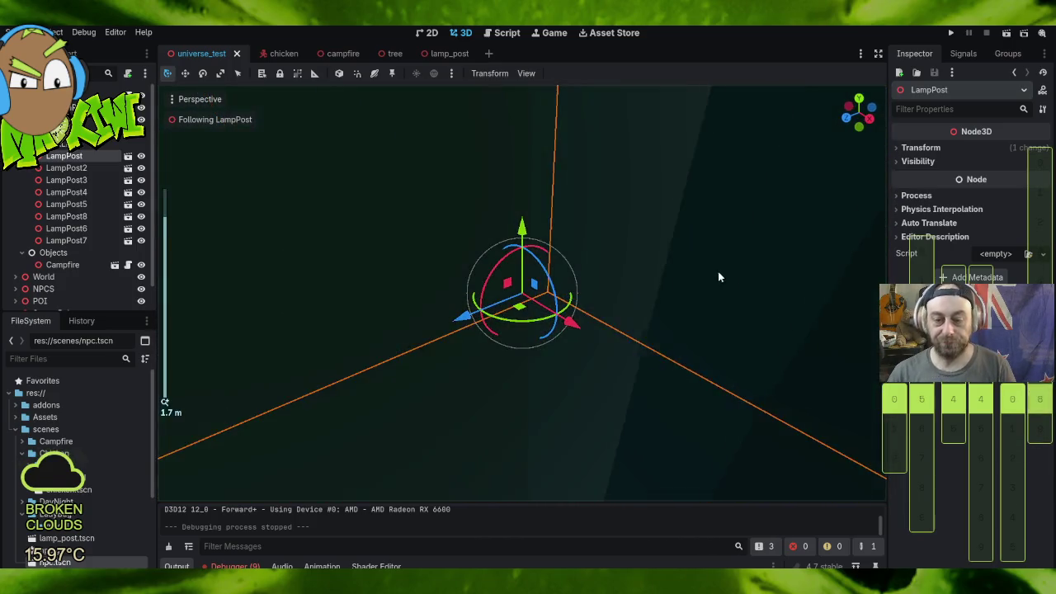
scroll(719, 278, down, 10)
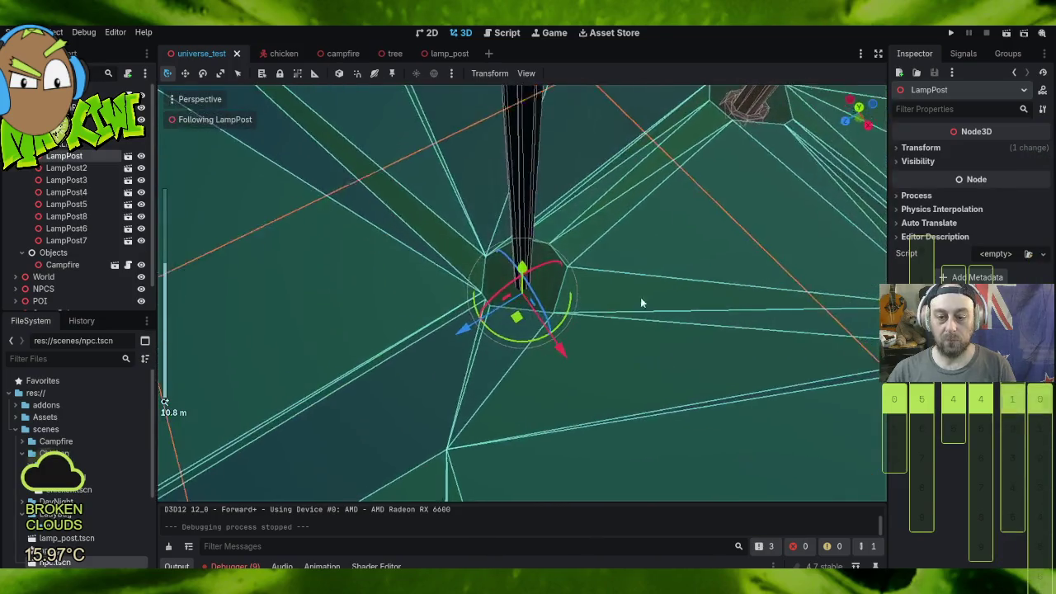
scroll(649, 222, down, 10)
scroll(629, 228, up, 10)
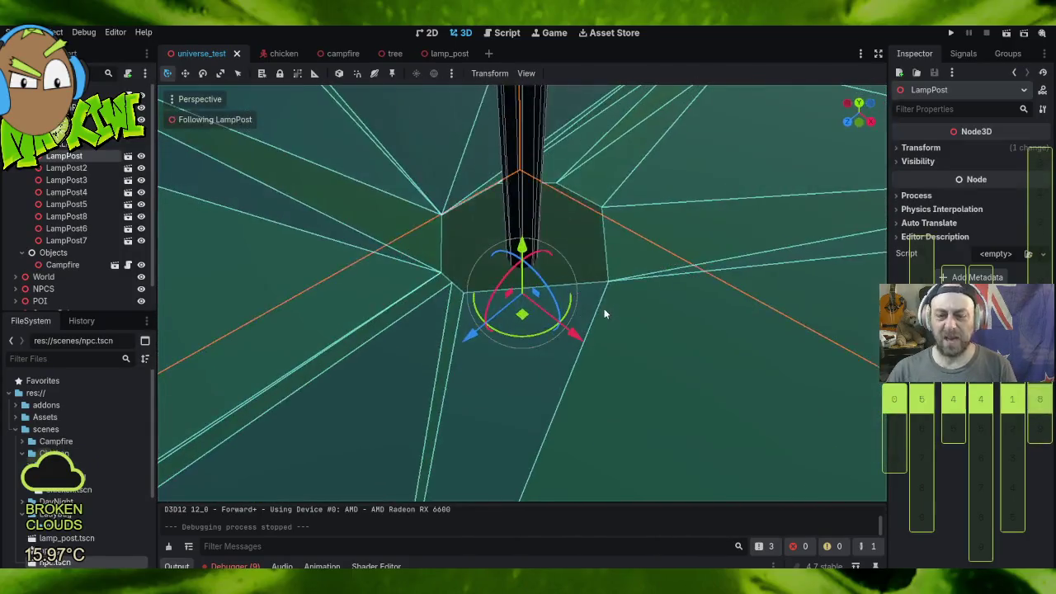
scroll(598, 264, down, 5)
scroll(597, 264, down, 3)
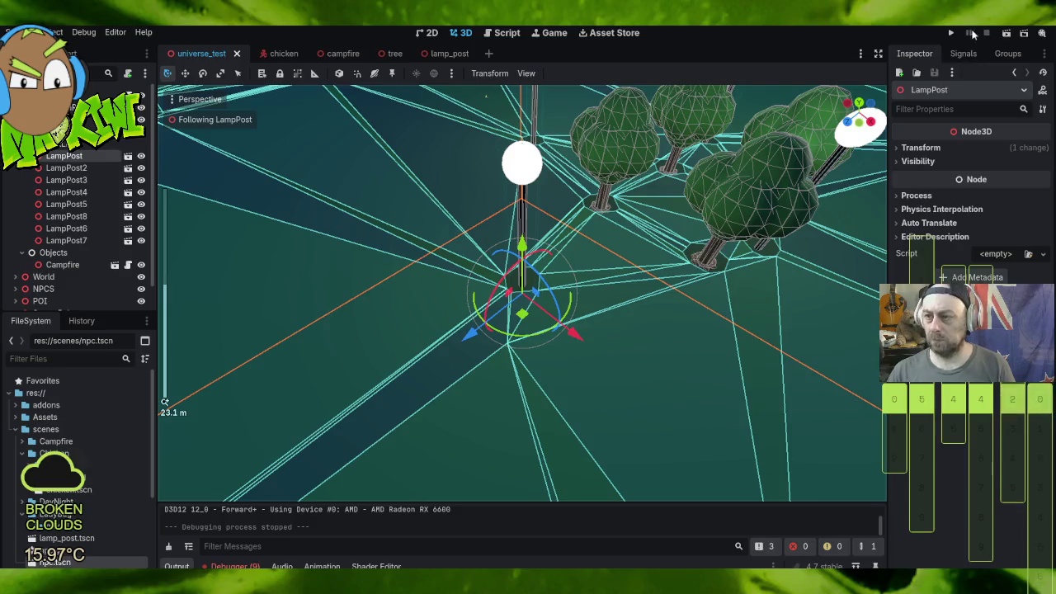
click(951, 33)
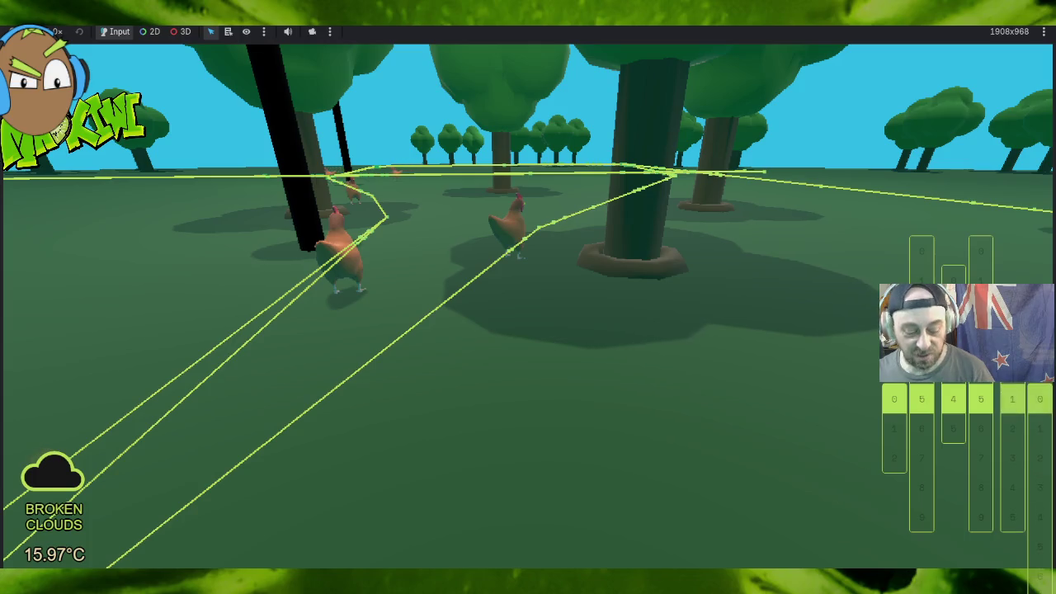
key(w)
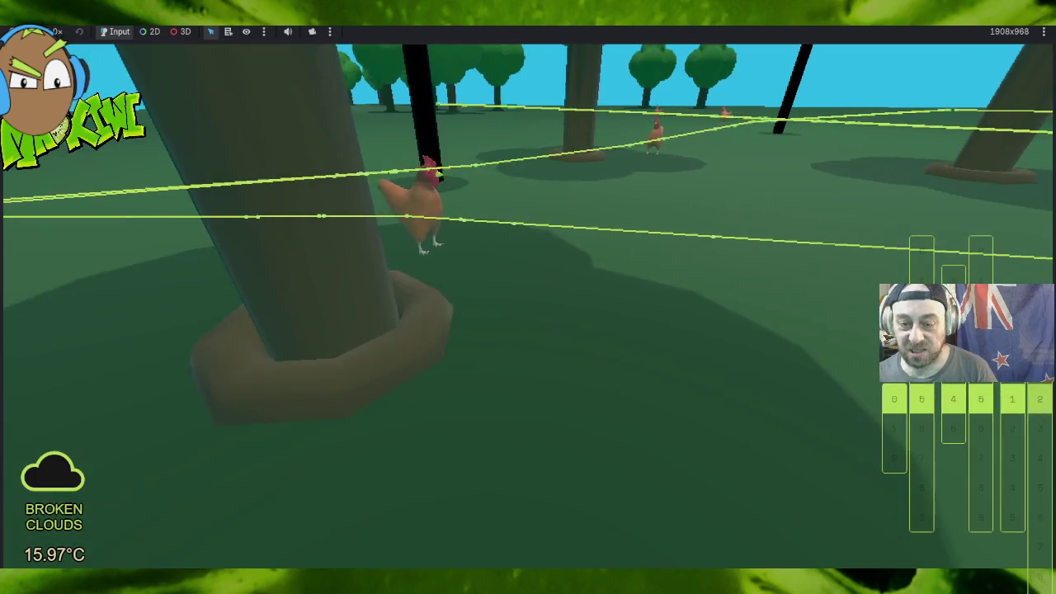
key(w)
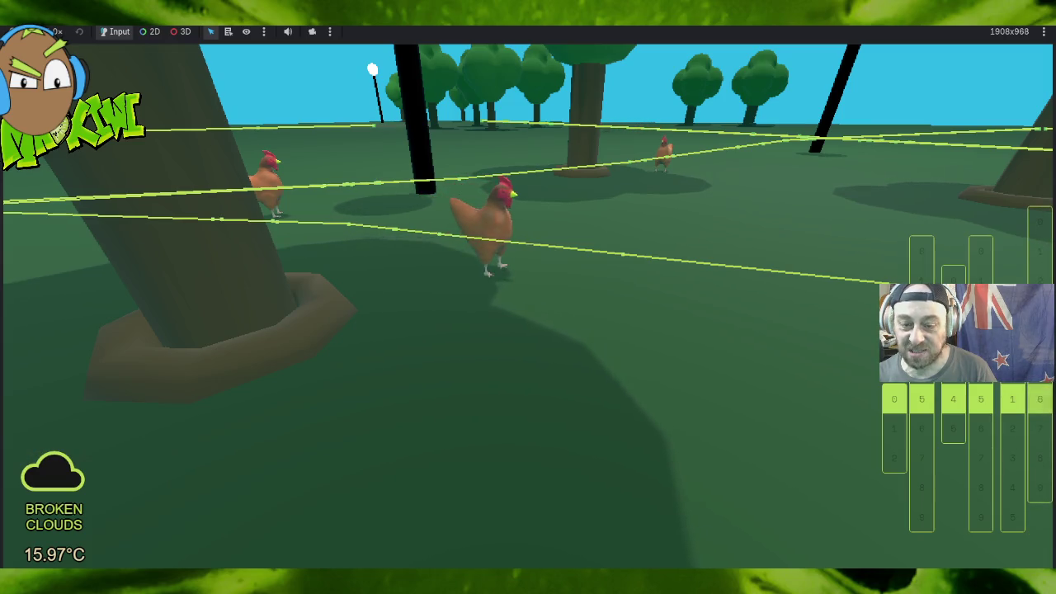
key(w)
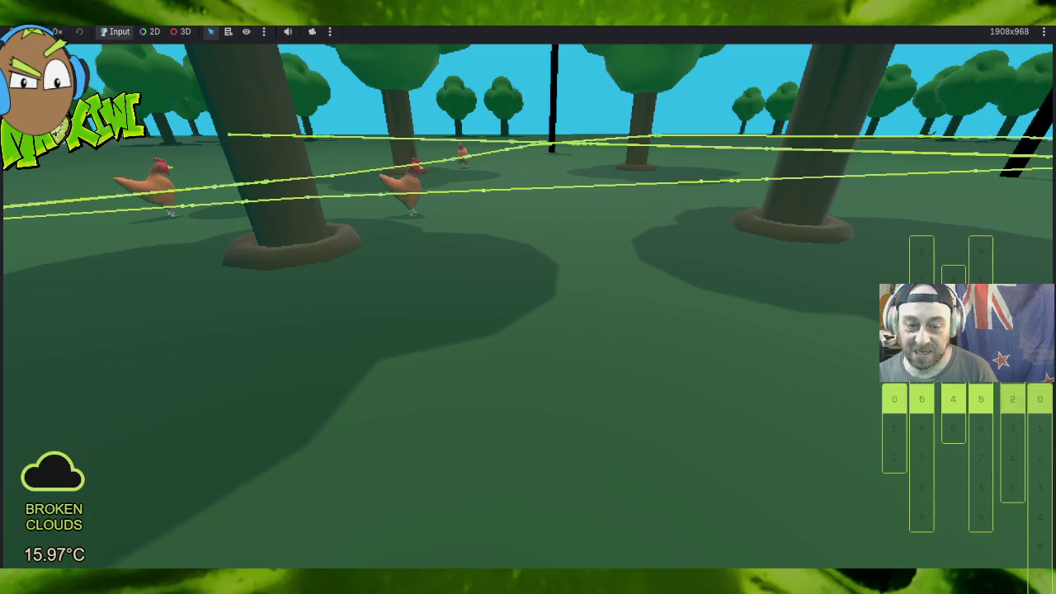
key(w)
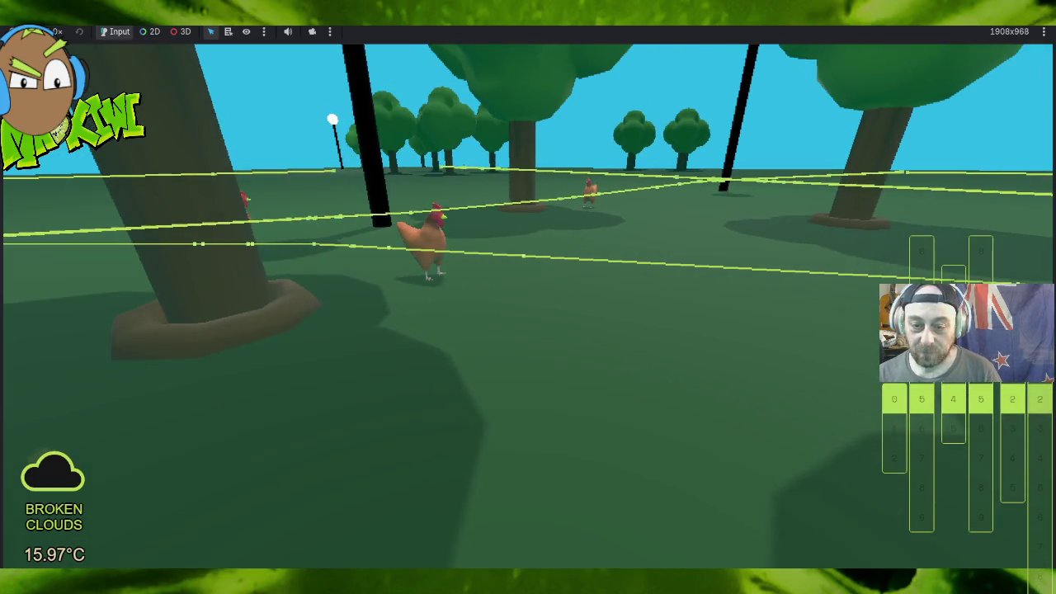
key(w)
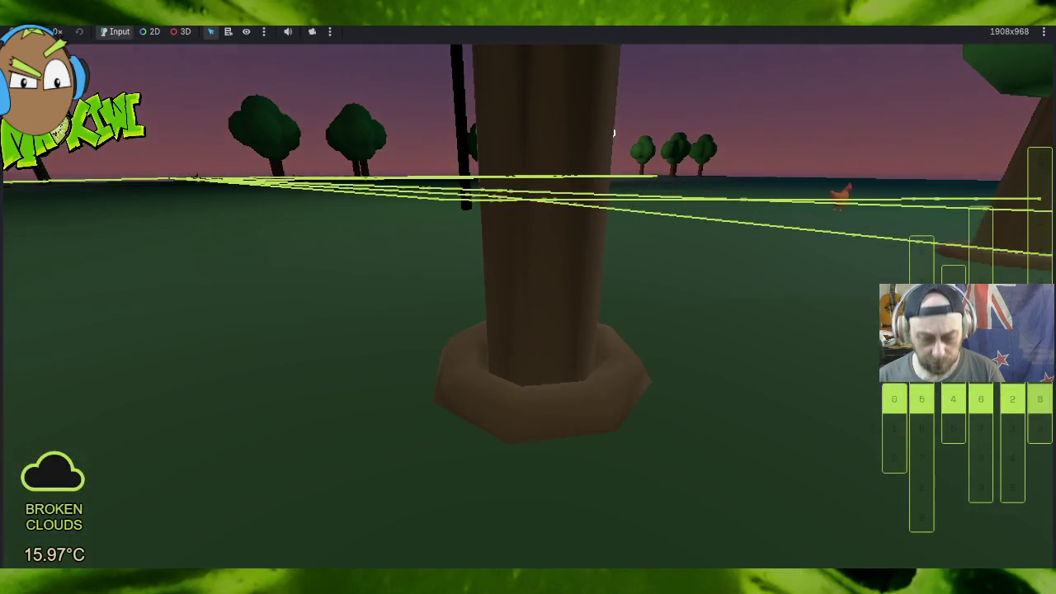
key(F8)
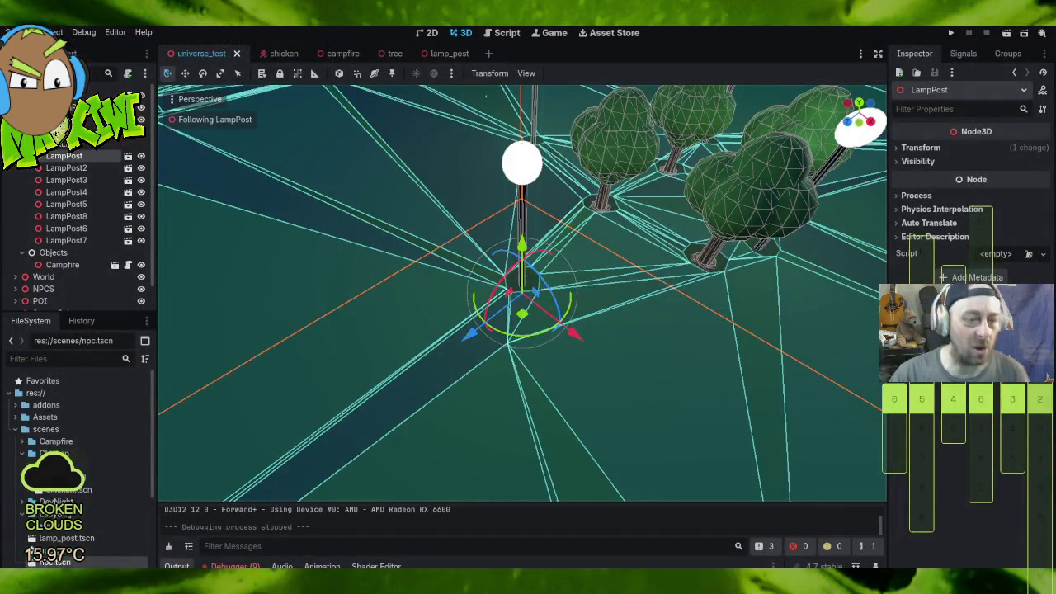
mouse_move(694, 221)
mouse_down()
mouse_move(817, 164)
mouse_move(555, 287)
mouse_move(372, 211)
mouse_up()
scroll(554, 286, down, 5)
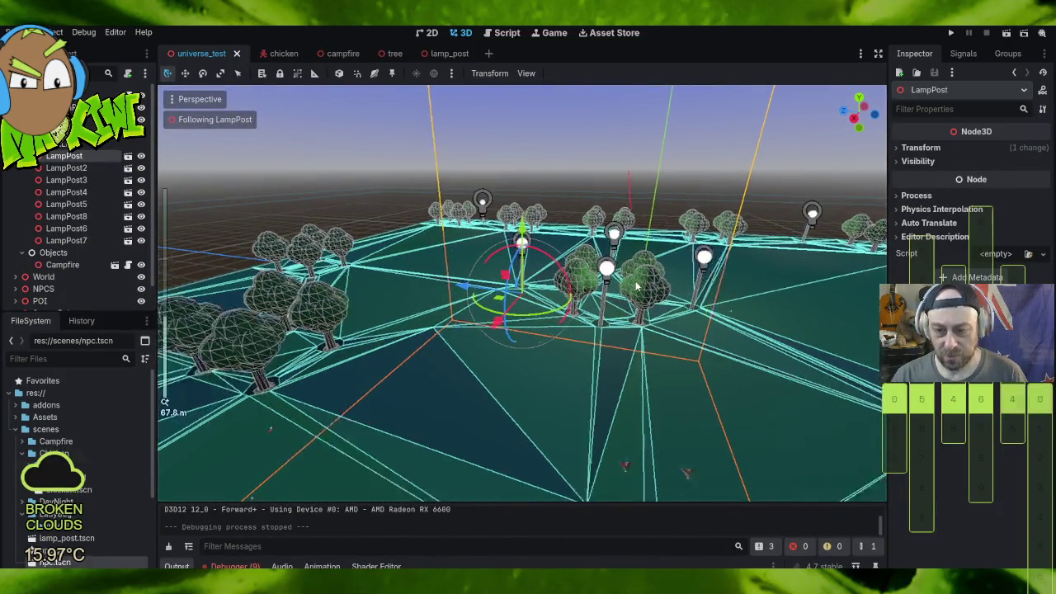
scroll(636, 294, down, 8)
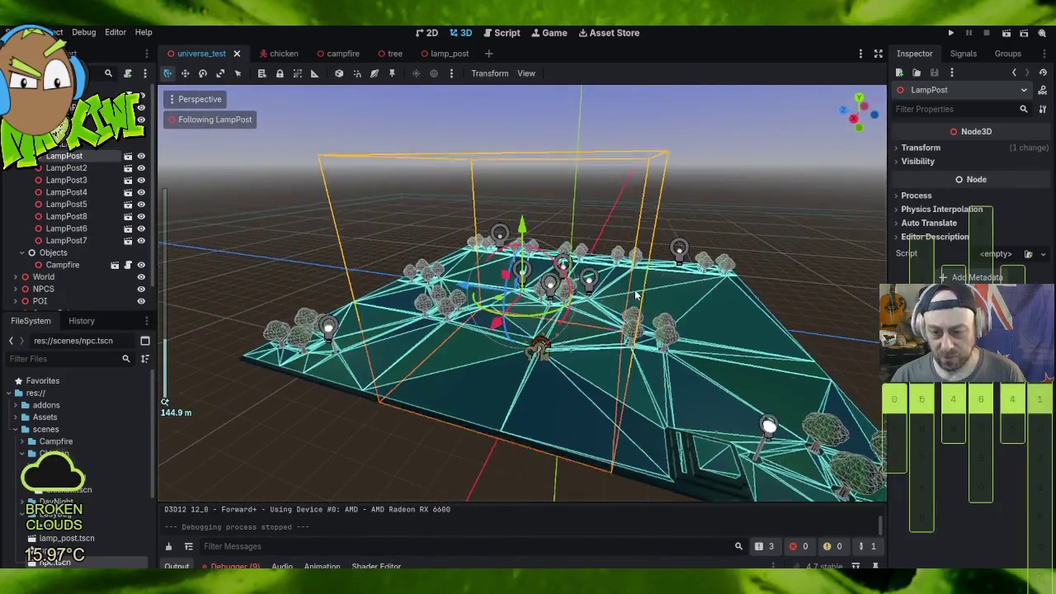
mouse_move(635, 293)
mouse_down()
mouse_move(385, 346)
mouse_move(370, 339)
mouse_move(668, 334)
mouse_up()
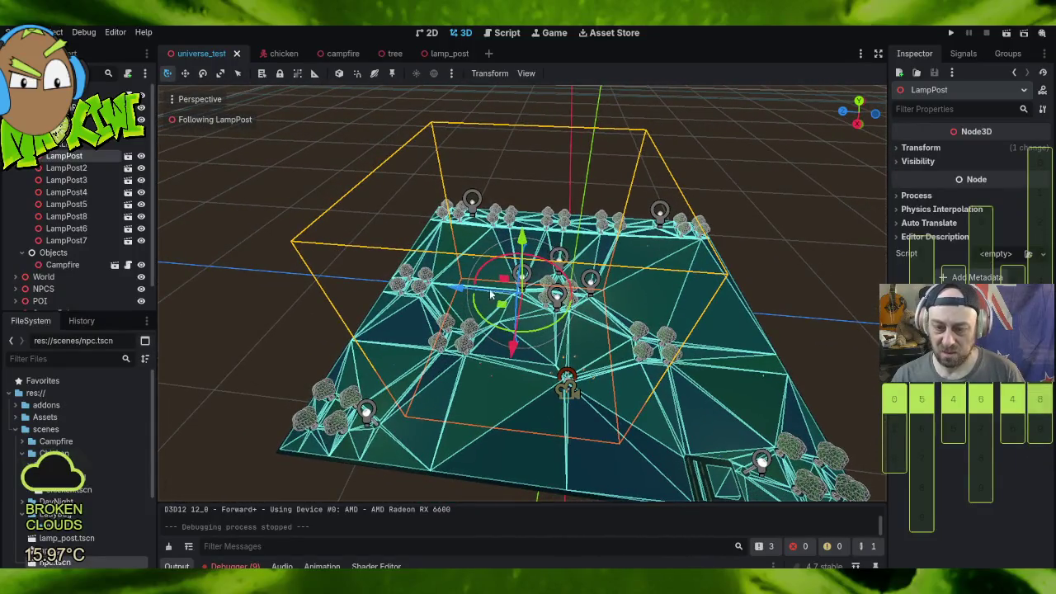
scroll(548, 280, up, 6)
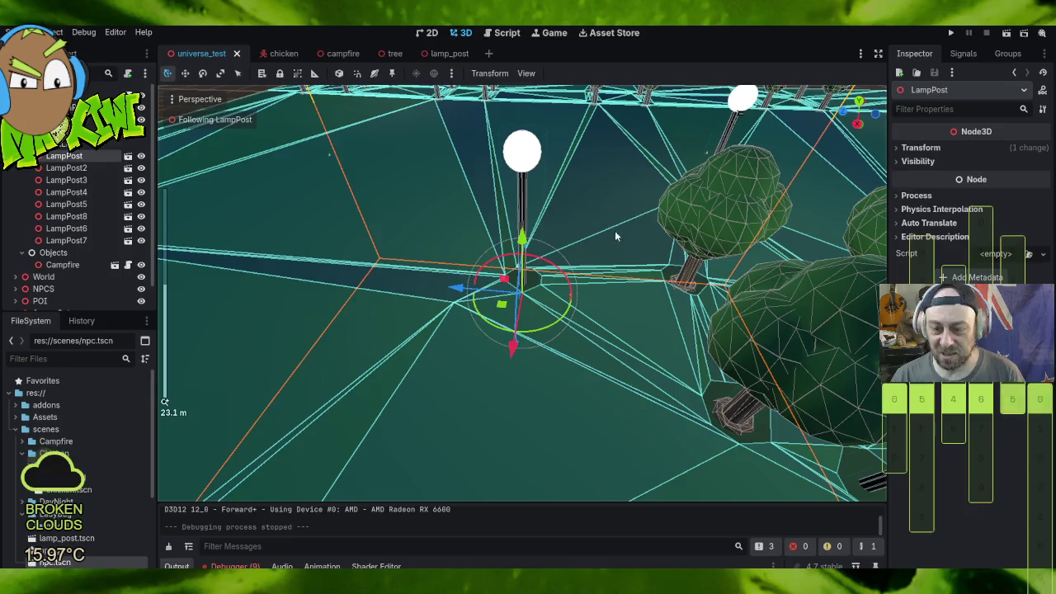
scroll(651, 284, down, 6)
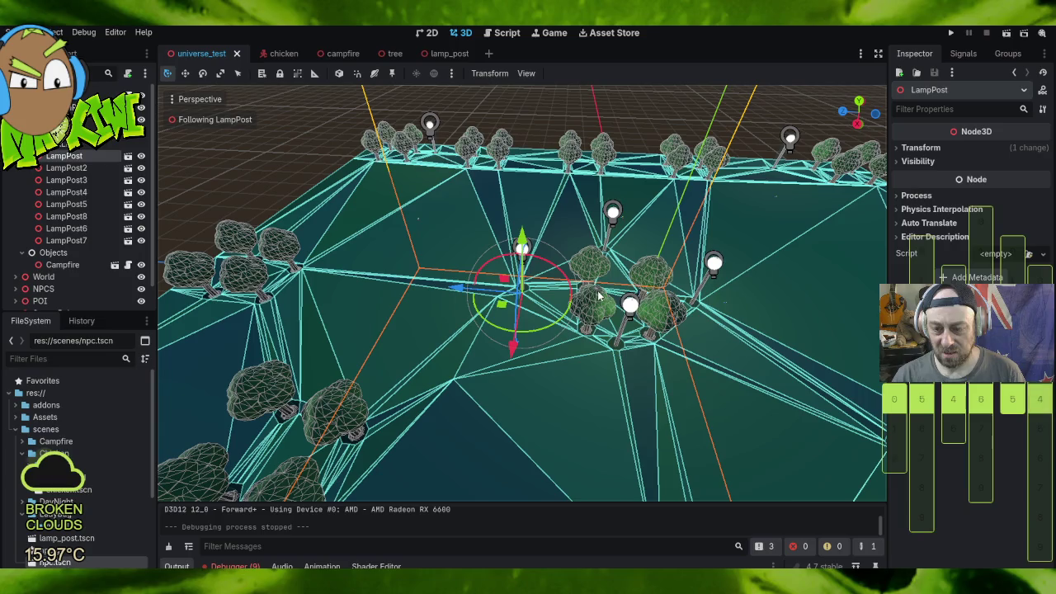
mouse_move(736, 338)
mouse_down()
mouse_move(627, 334)
mouse_move(646, 395)
mouse_move(697, 316)
mouse_up()
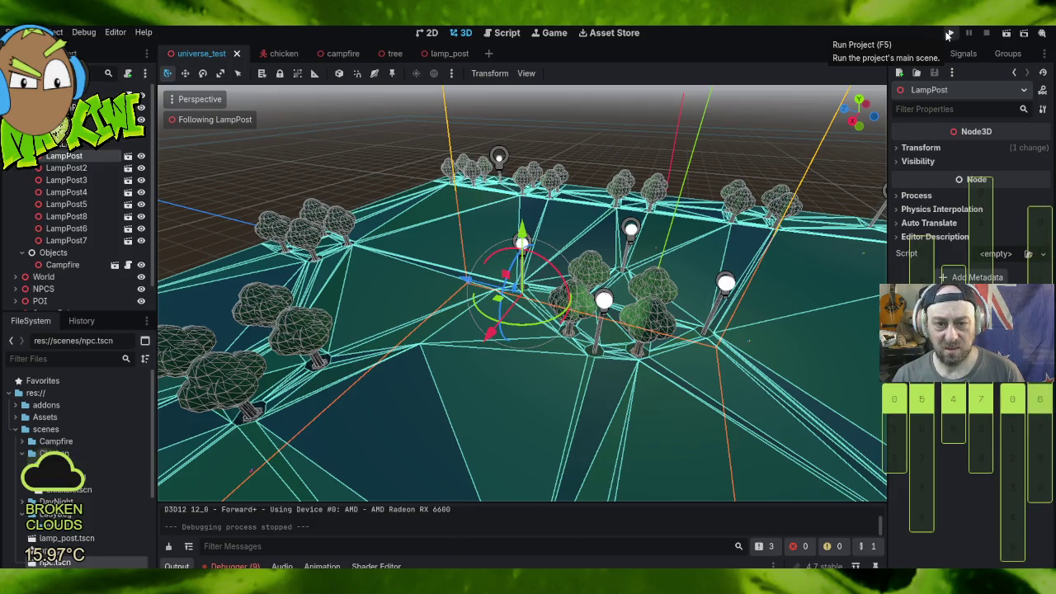
Step: In the lamp_post scene, shrink the CollisionShape3D cylinder radius to hug the pole
click(444, 54)
scroll(594, 264, up, 5)
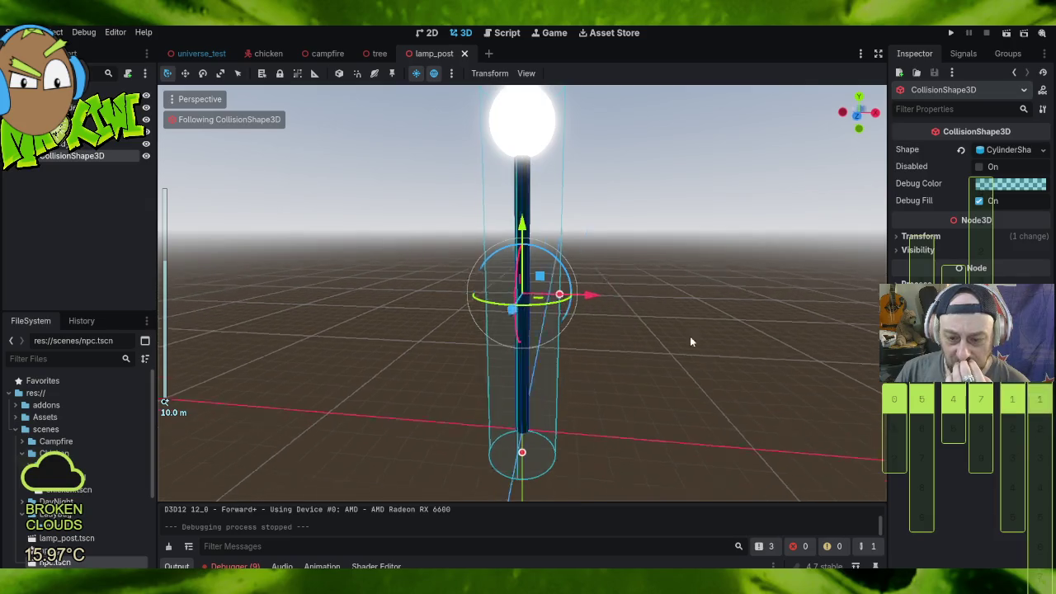
mouse_move(692, 342)
mouse_down()
mouse_move(412, 334)
mouse_move(635, 351)
mouse_up()
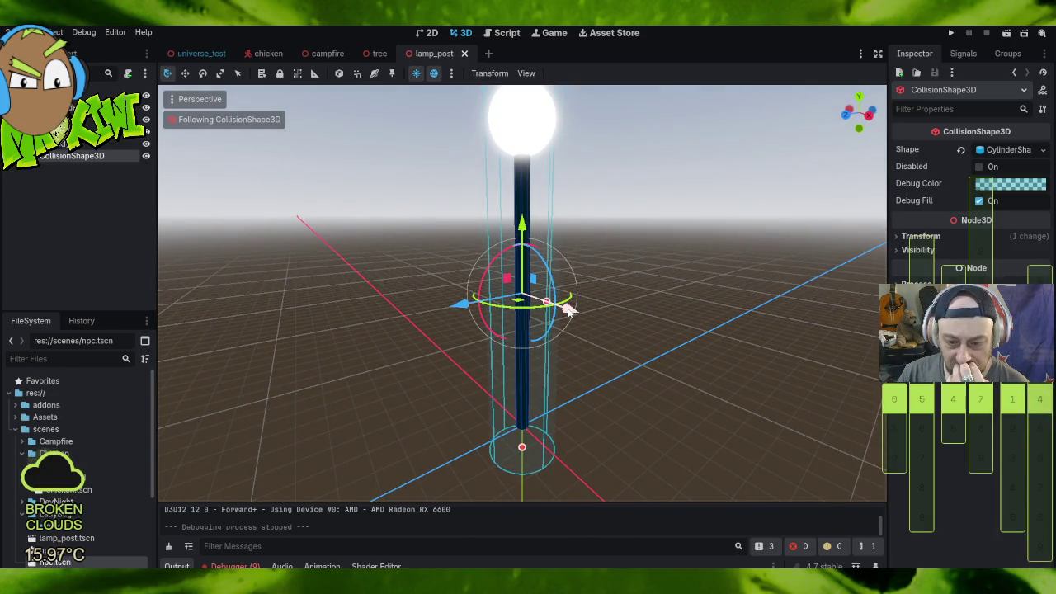
drag(568, 309, 575, 321)
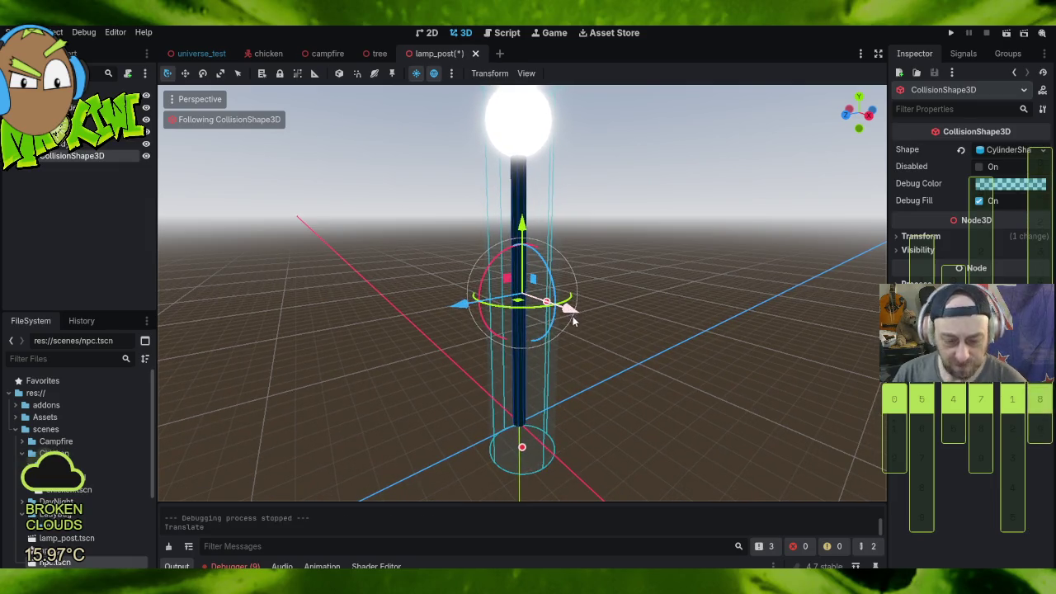
key(ctrl+z)
mouse_move(318, 309)
mouse_down()
mouse_move(403, 391)
mouse_move(662, 428)
mouse_move(810, 88)
mouse_move(183, 104)
mouse_move(218, 139)
mouse_move(208, 220)
mouse_up()
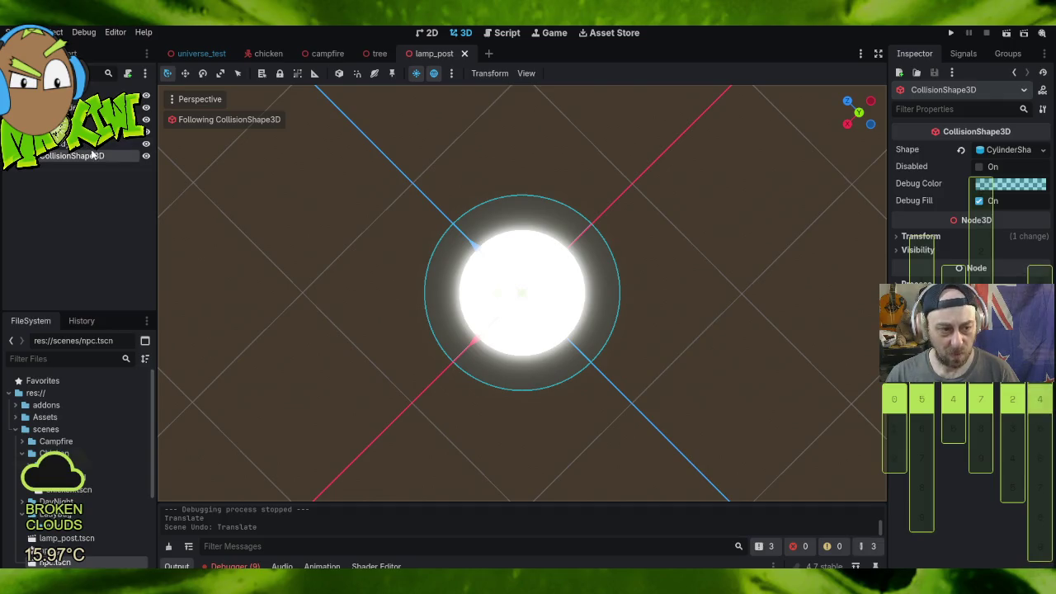
mouse_move(573, 326)
mouse_down()
mouse_move(299, 401)
mouse_move(316, 382)
mouse_move(319, 408)
mouse_up()
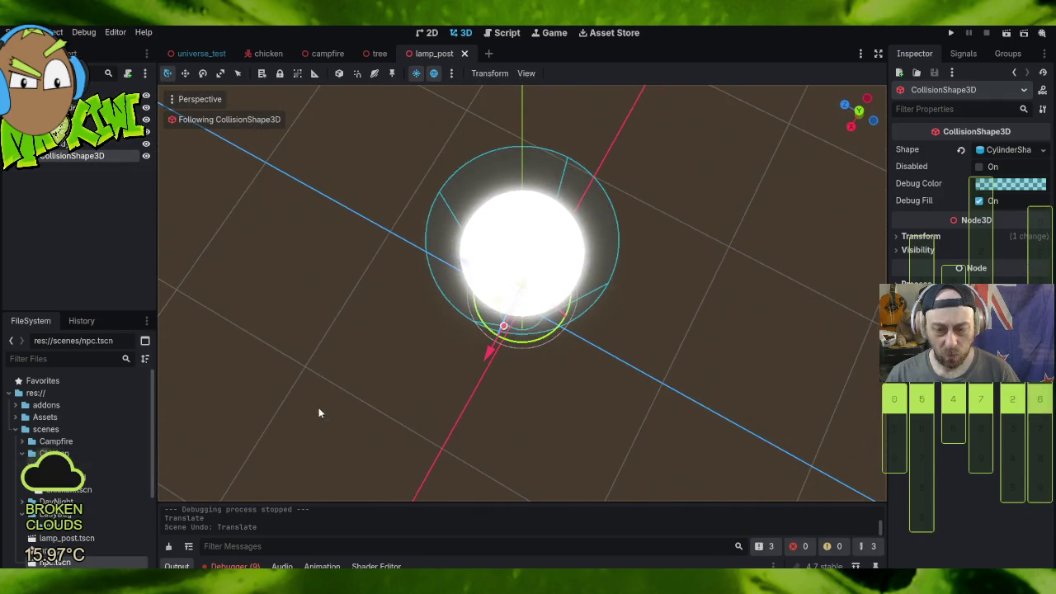
drag(503, 327, 509, 323)
drag(695, 231, 675, 291)
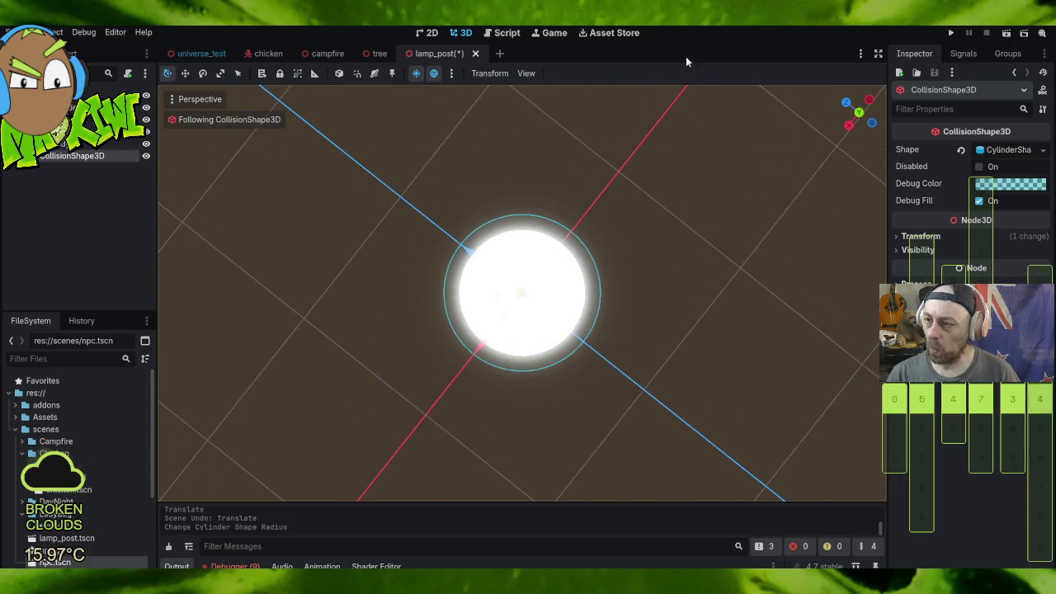
Step: Save all scenes, then run the game to test it and stop it
click(18, 32)
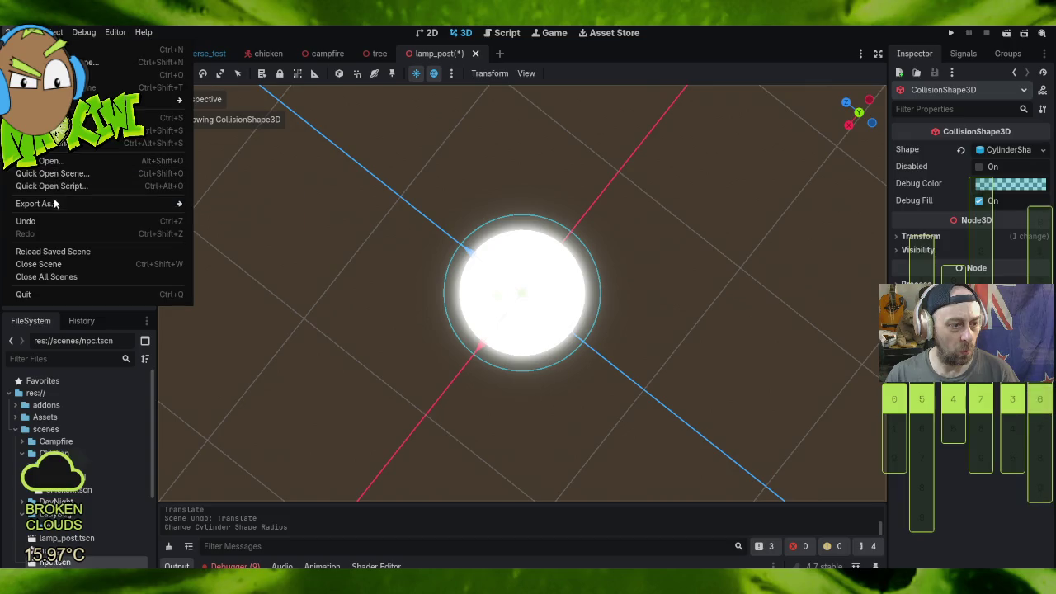
click(59, 144)
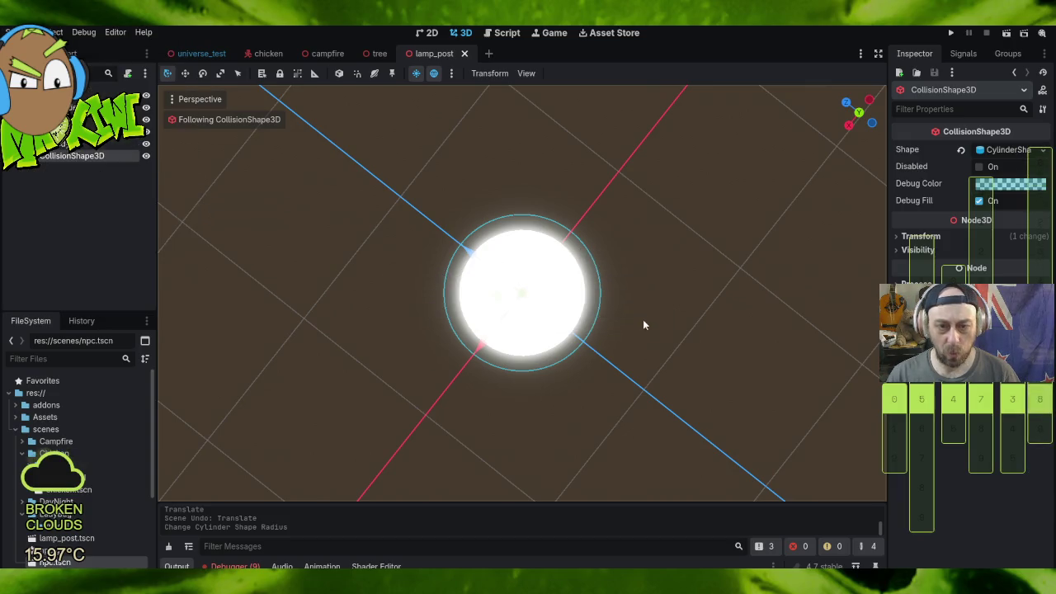
mouse_move(628, 332)
mouse_down()
mouse_move(638, 154)
mouse_move(642, 179)
mouse_up()
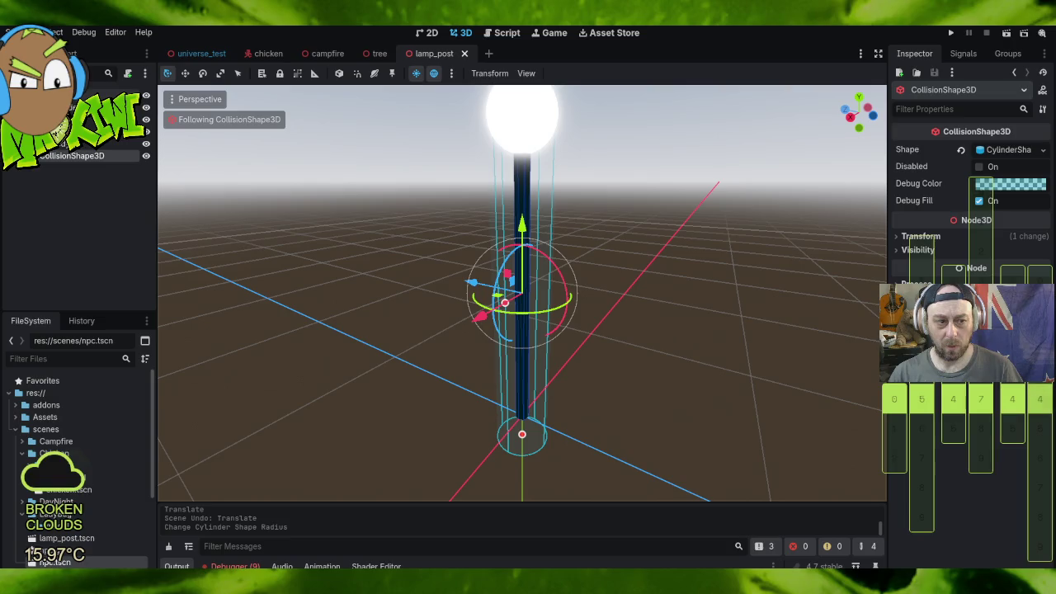
click(20, 32)
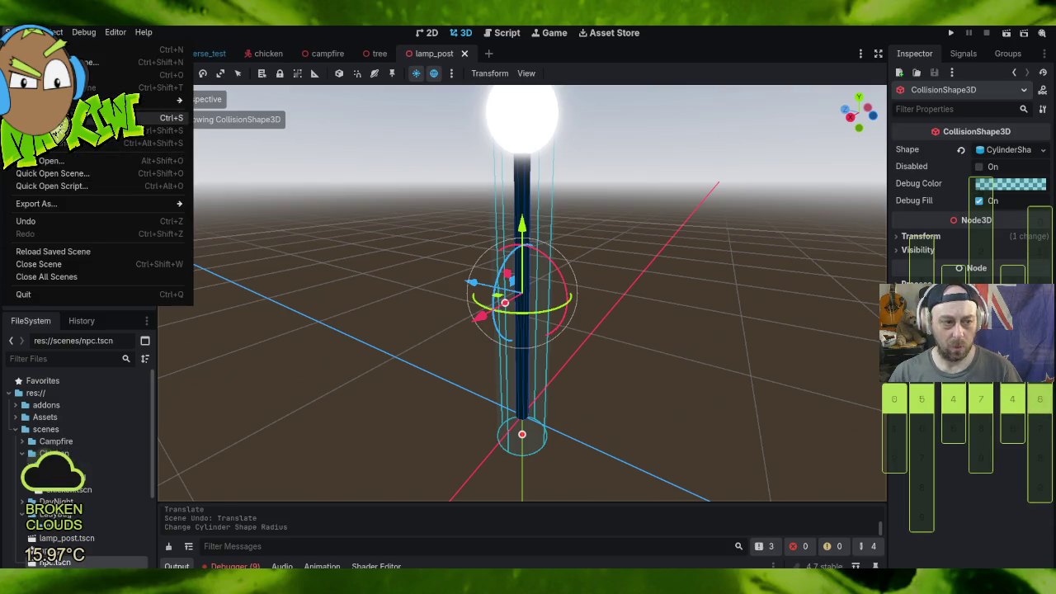
click(615, 50)
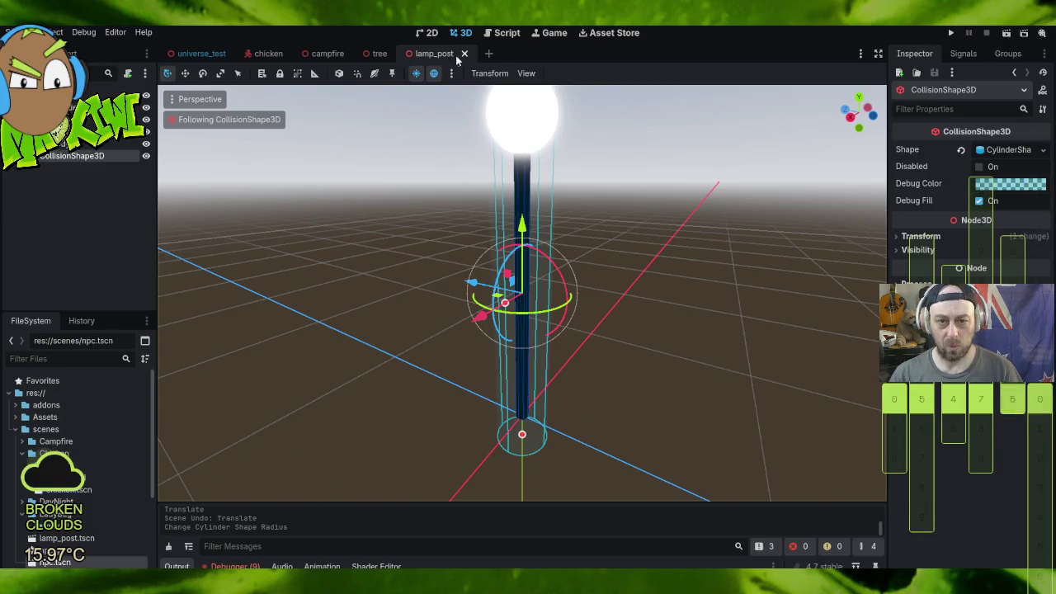
click(950, 33)
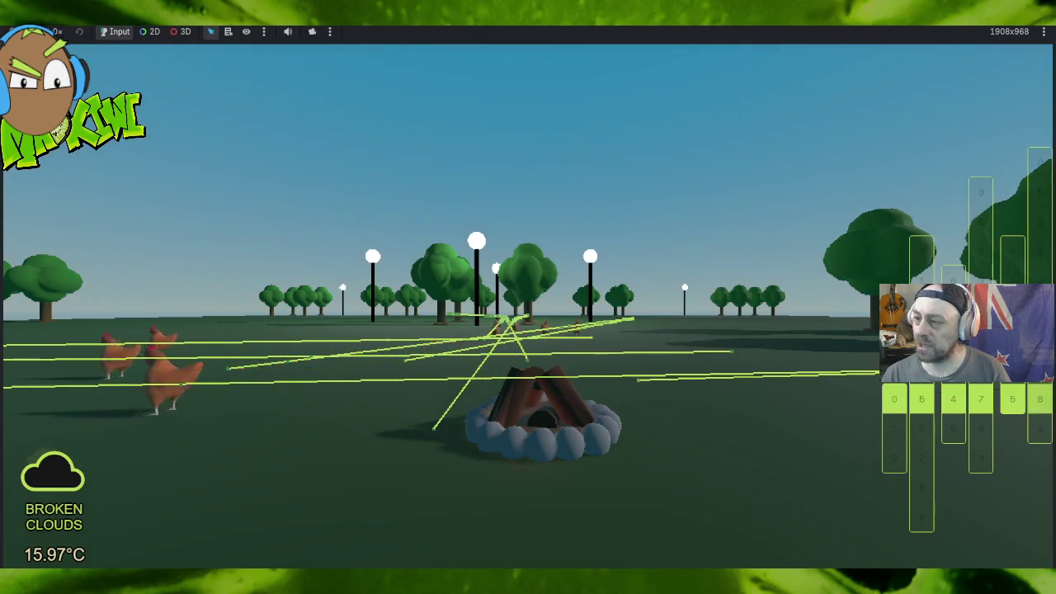
key(F8)
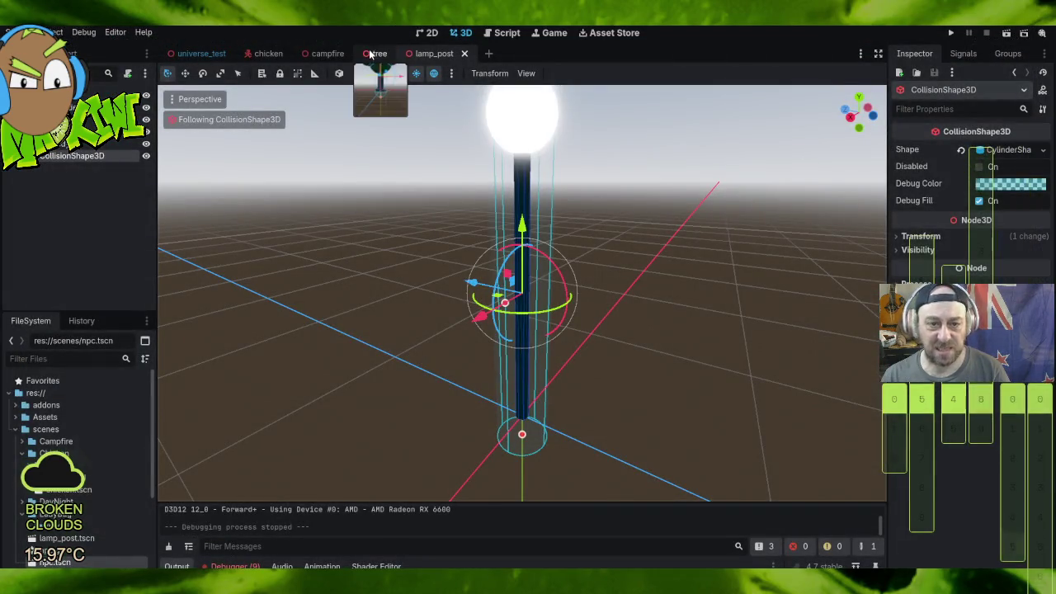
Step: Narrow the tree scene's collision capsule radius around the trunk and save the tree scene
click(371, 54)
scroll(544, 283, up, 5)
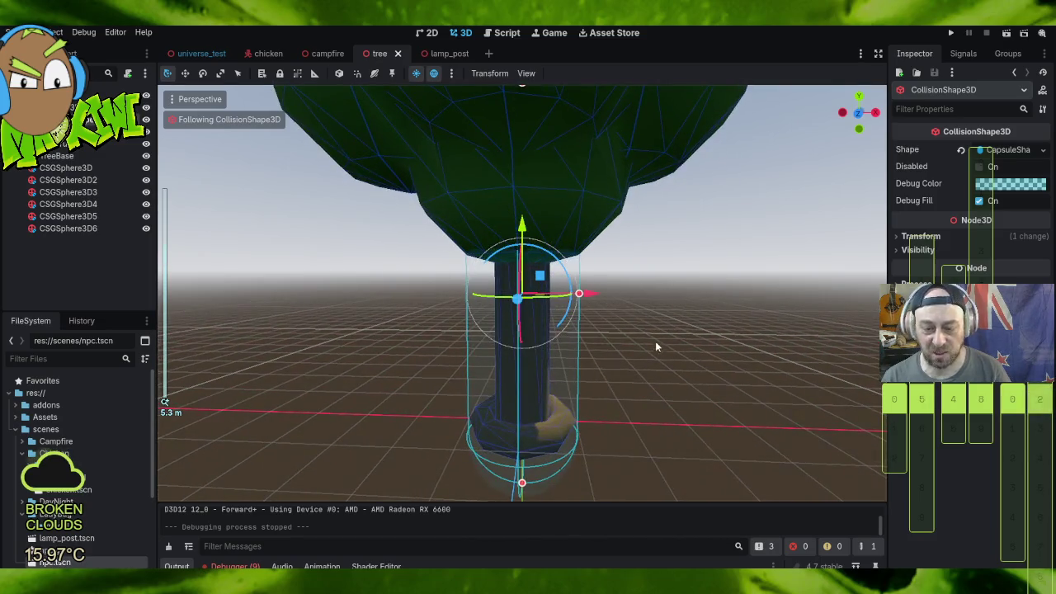
mouse_move(660, 403)
mouse_down()
mouse_move(834, 395)
mouse_move(203, 355)
mouse_move(281, 318)
mouse_move(302, 294)
mouse_move(334, 337)
mouse_up()
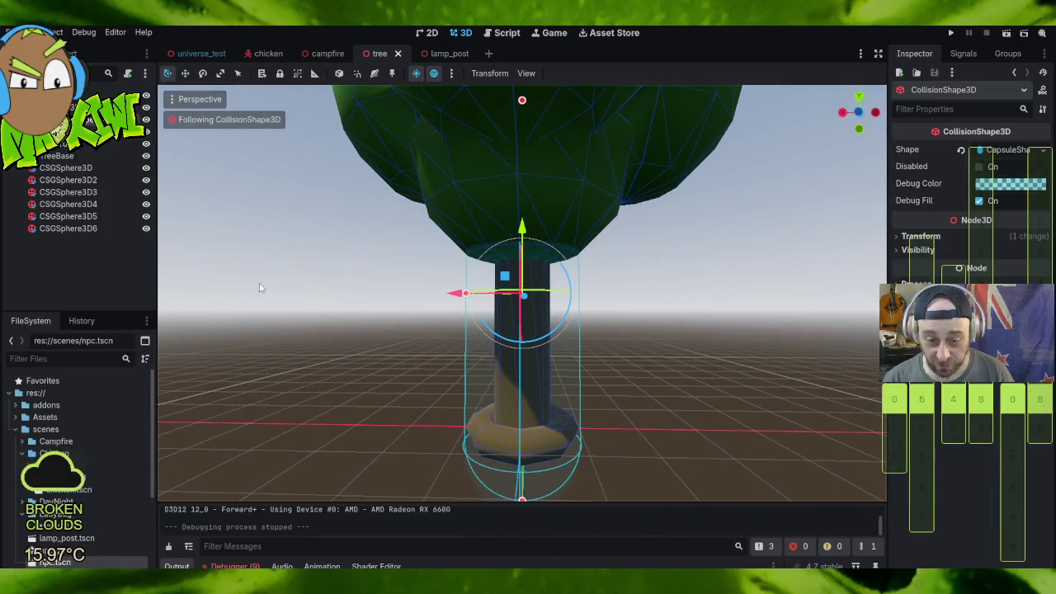
drag(467, 297, 467, 297)
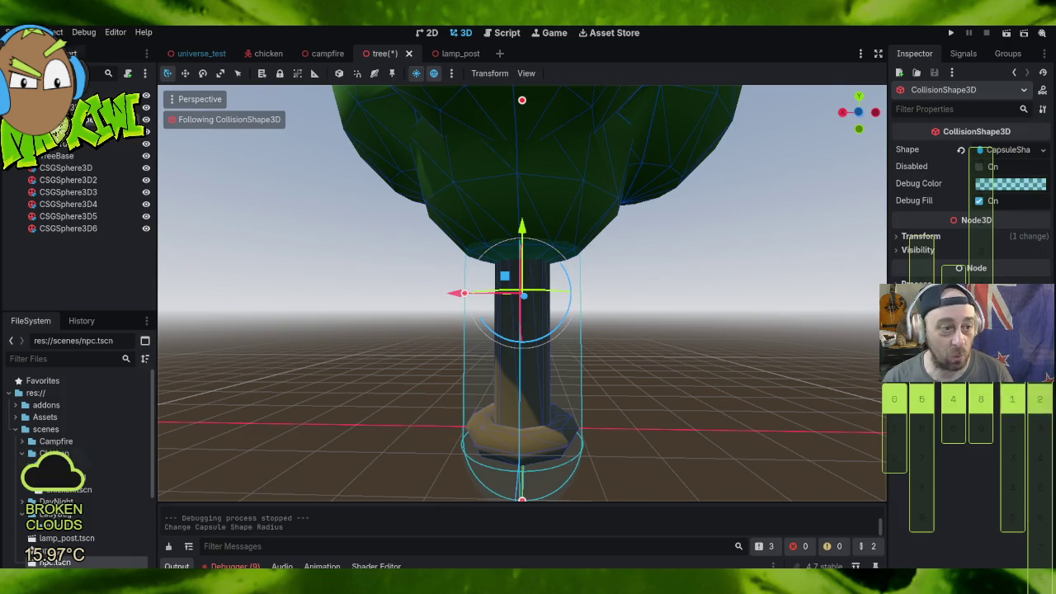
click(18, 32)
click(83, 145)
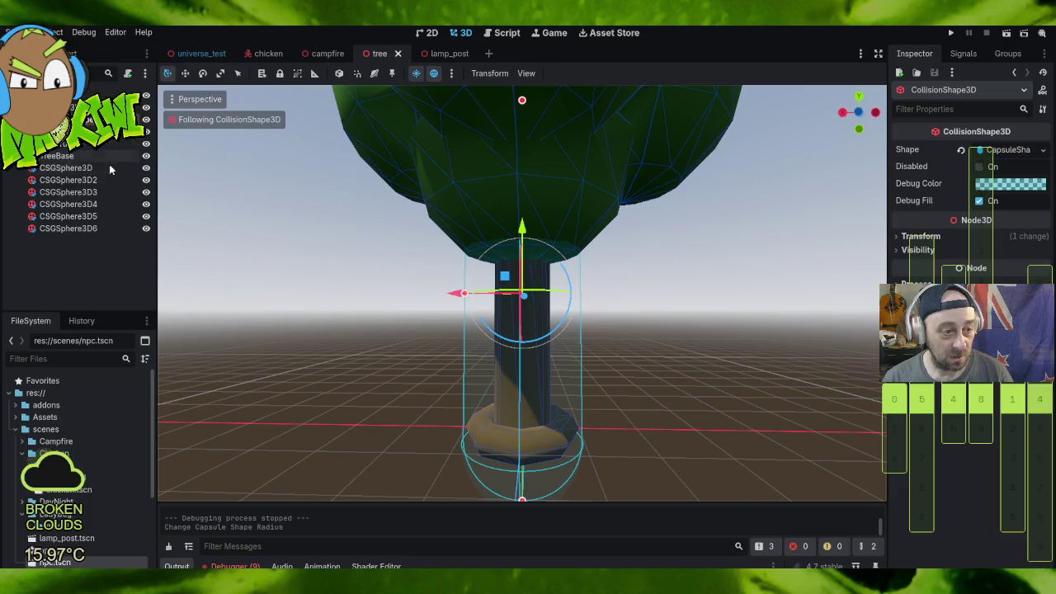
scroll(707, 327, down, 5)
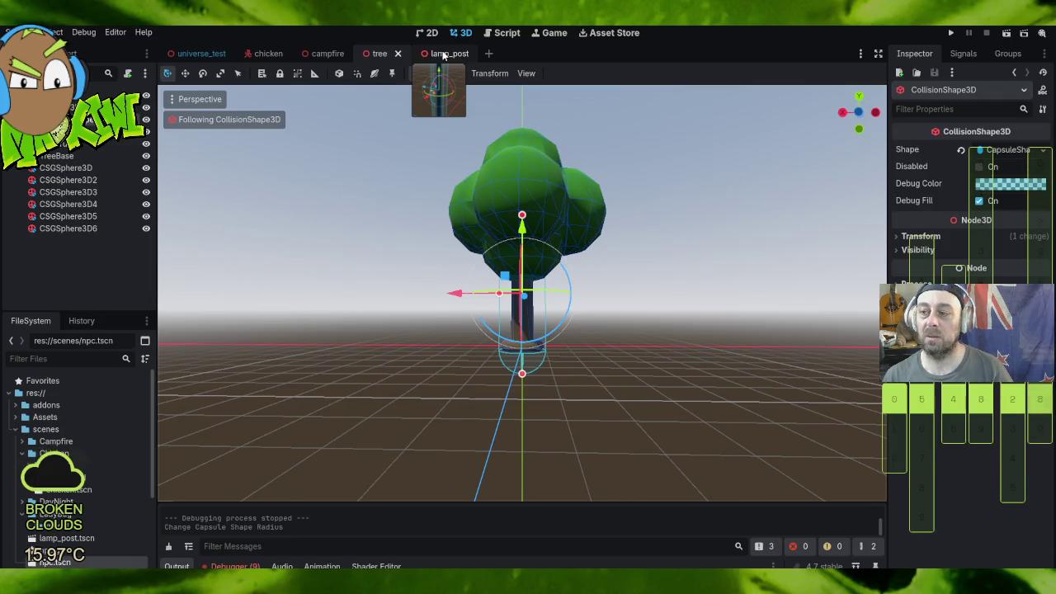
Step: Return to the universe_test scene and select the GridMap node
click(198, 53)
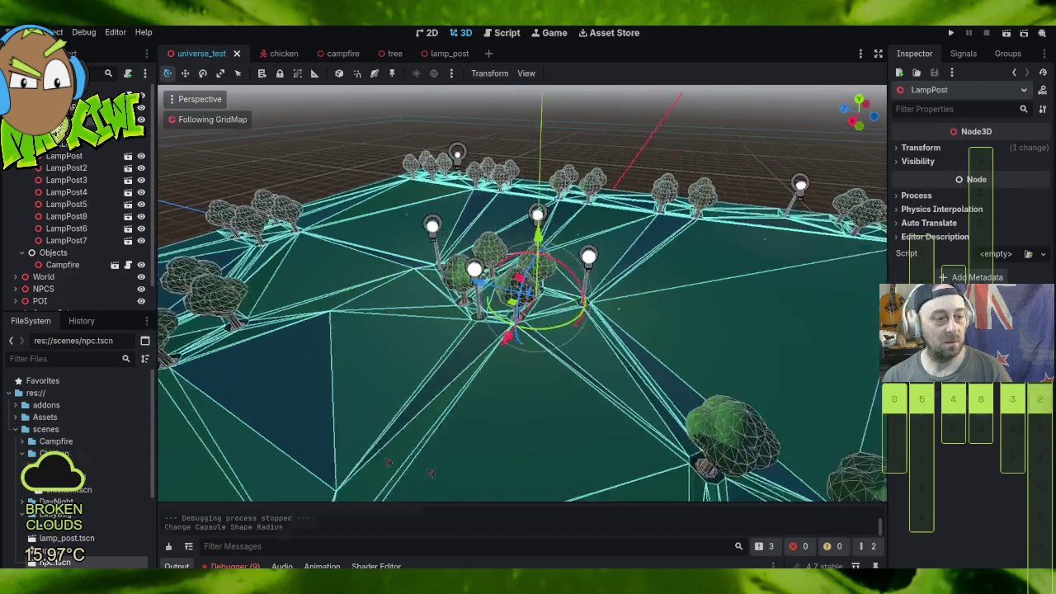
click(648, 255)
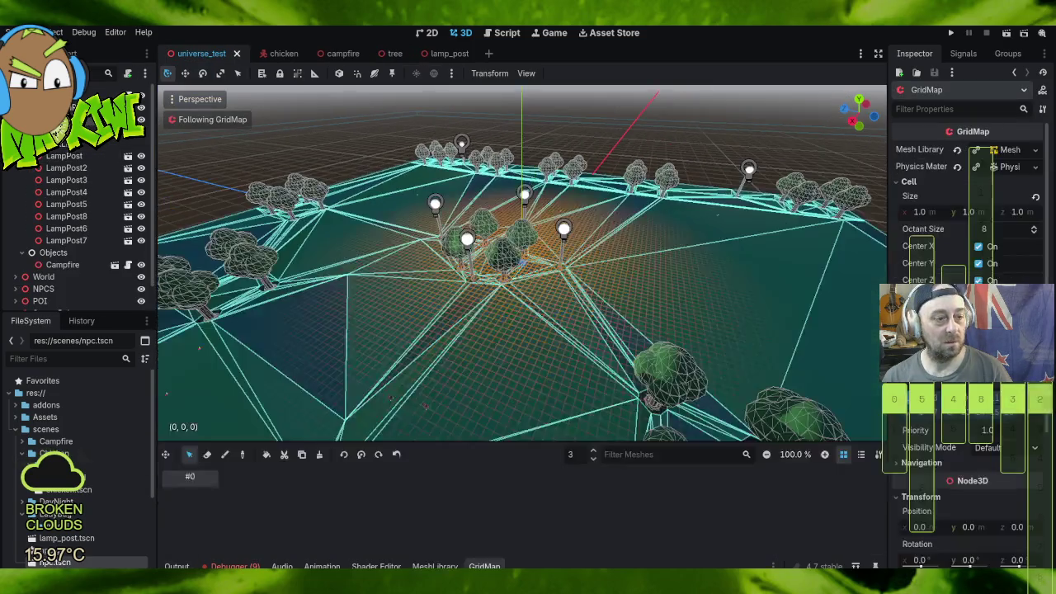
scroll(577, 285, up, 15)
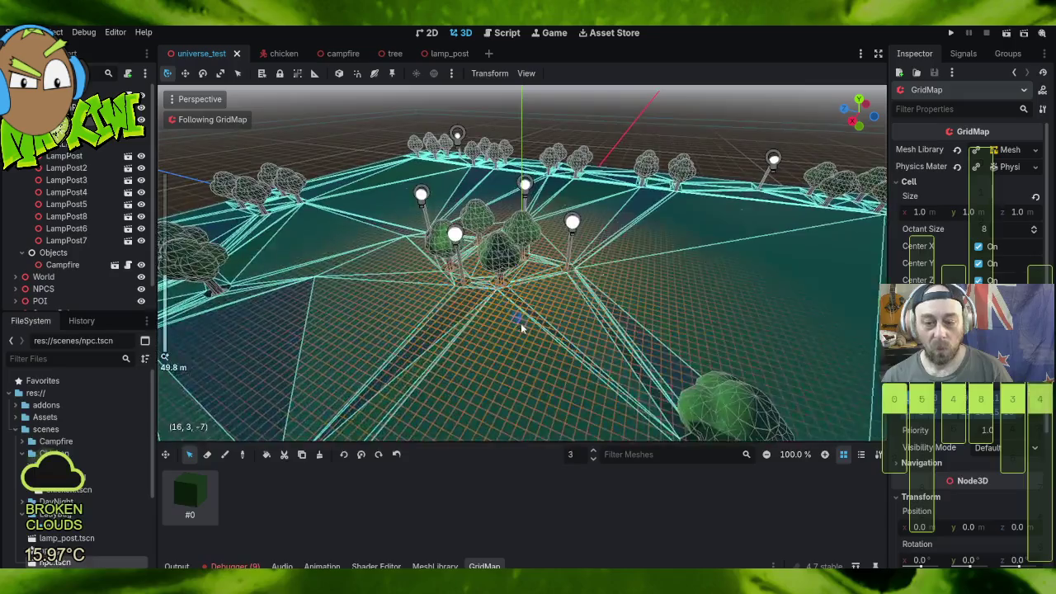
scroll(585, 334, down, 6)
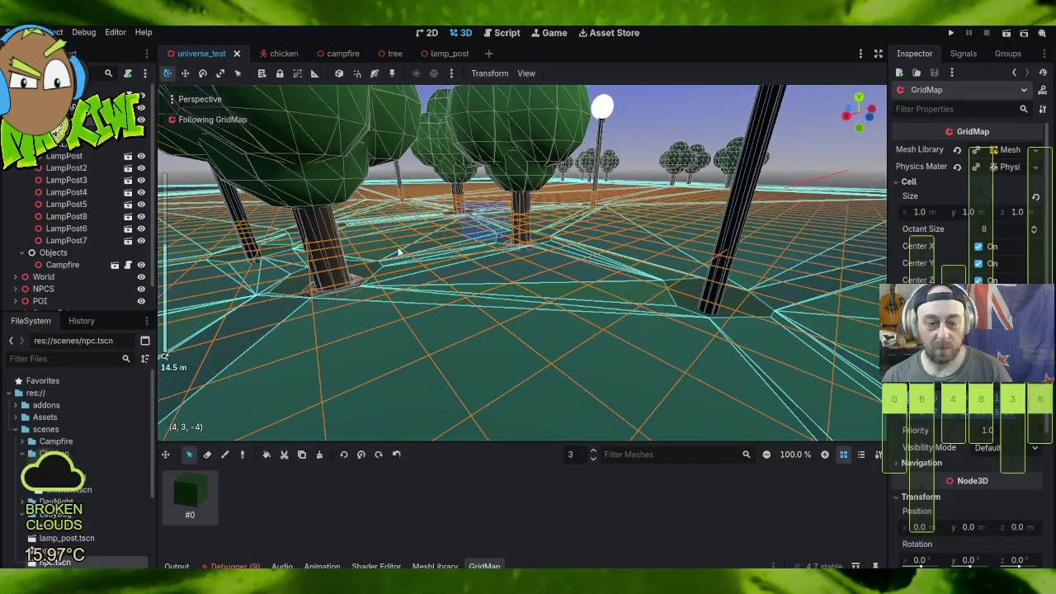
scroll(507, 232, down, 9)
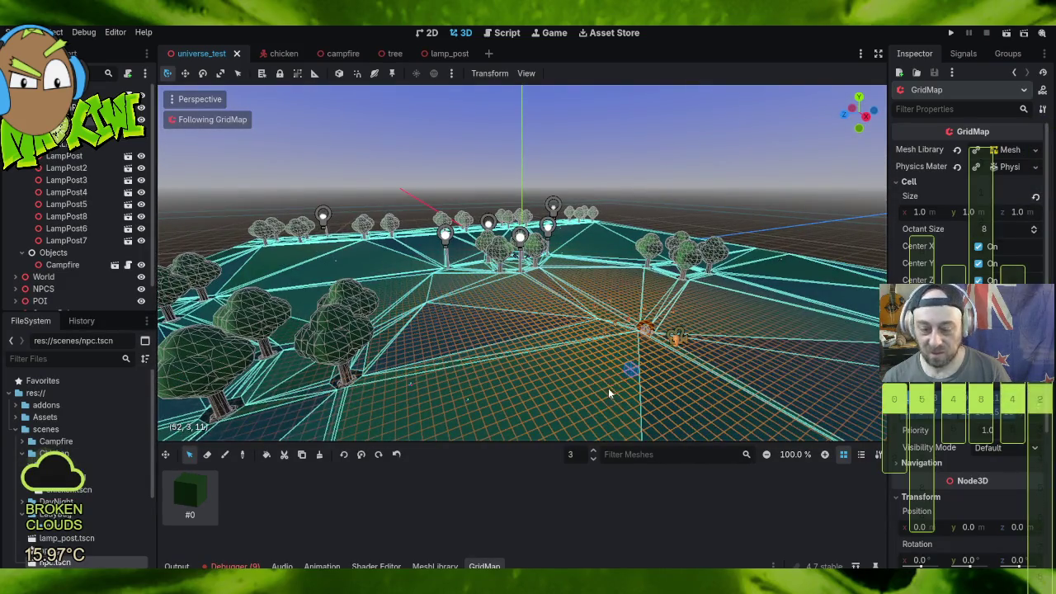
Step: Set the GridMap editing floor to level 1 and switch to the Erase tool
click(593, 458)
click(594, 461)
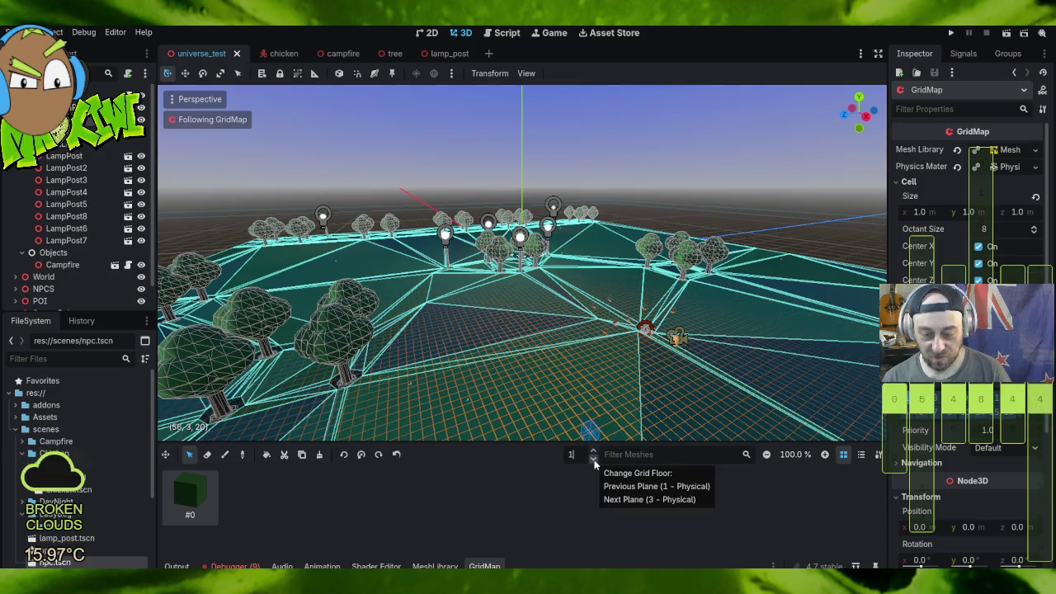
click(593, 462)
click(592, 449)
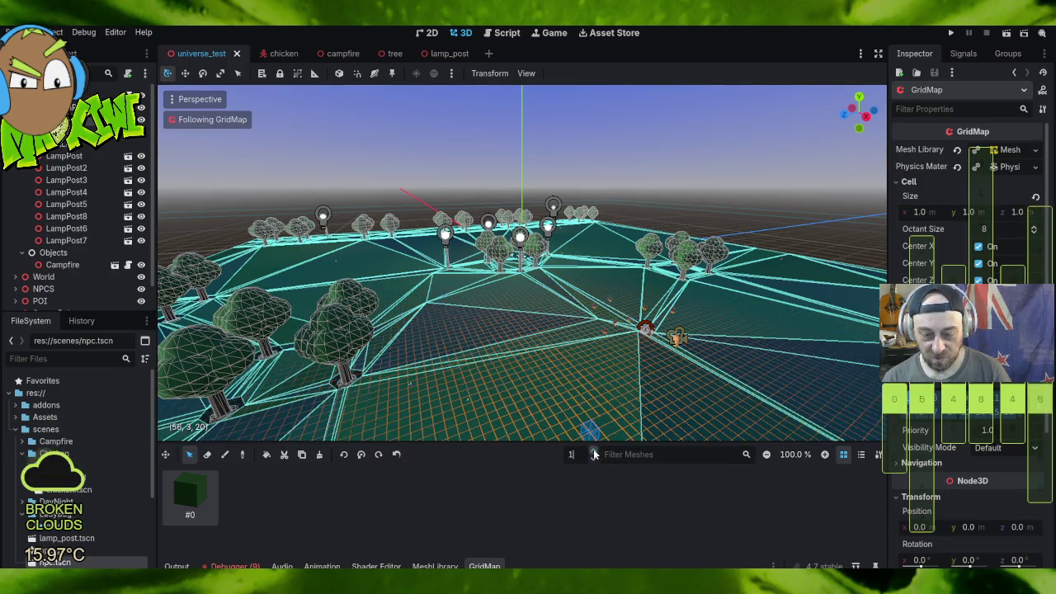
scroll(565, 396, up, 10)
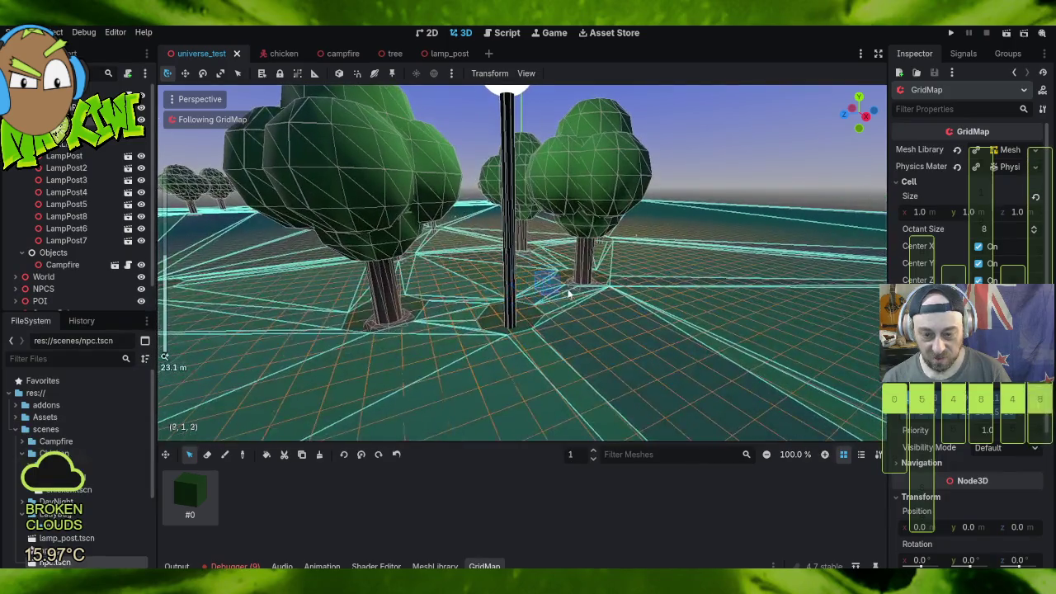
mouse_move(543, 284)
mouse_down()
mouse_move(484, 278)
mouse_move(427, 292)
mouse_move(358, 283)
mouse_move(334, 328)
mouse_move(363, 285)
mouse_up()
scroll(371, 272, down, 8)
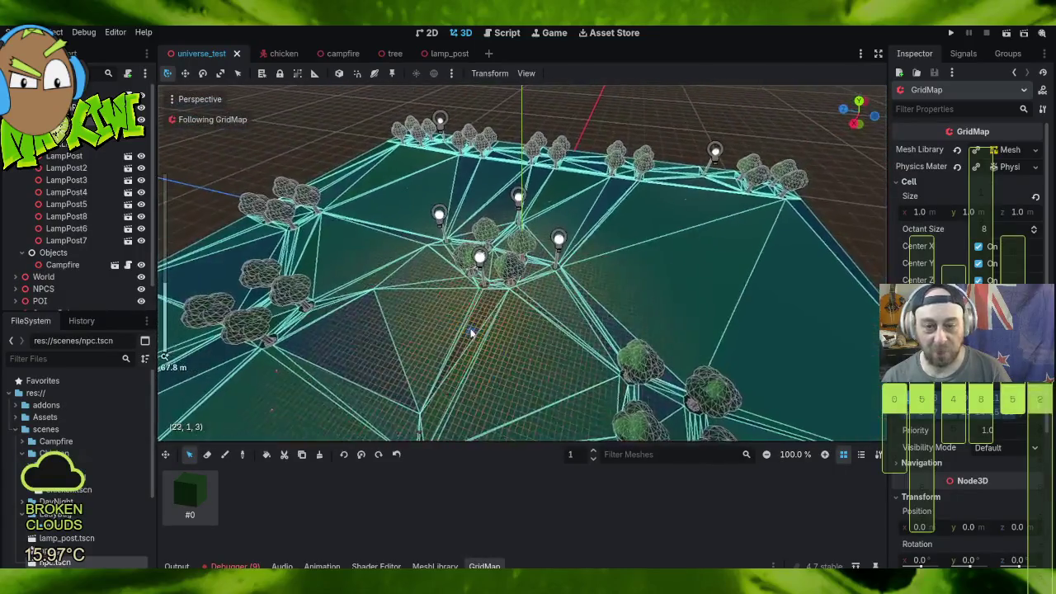
mouse_move(387, 249)
mouse_down()
mouse_move(406, 237)
mouse_move(437, 243)
mouse_up()
scroll(454, 246, down, 8)
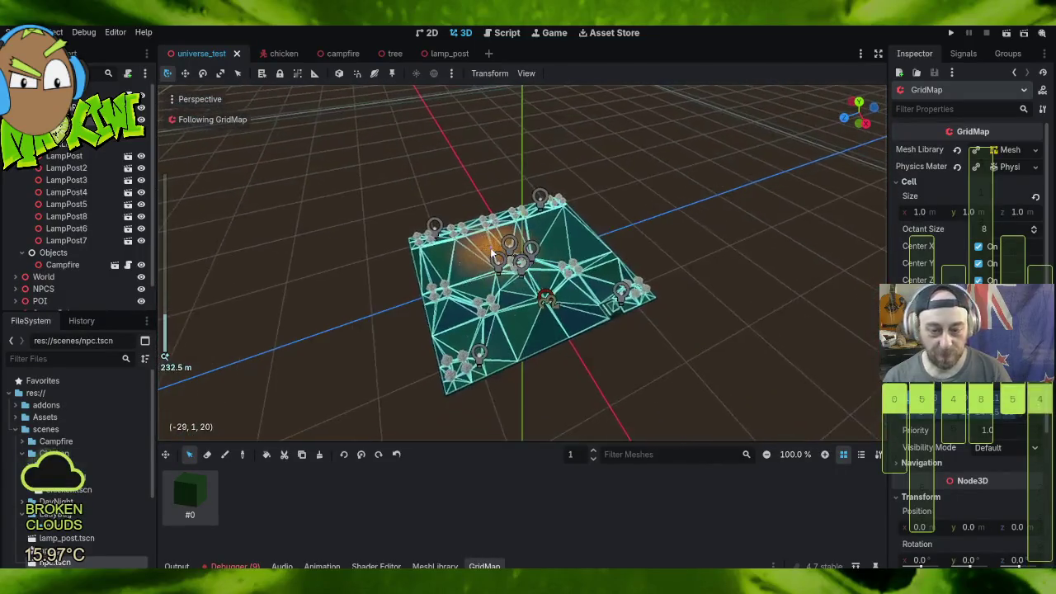
click(206, 454)
Step: Erase one GridMap floor cell, then box-select the floor cells
click(403, 233)
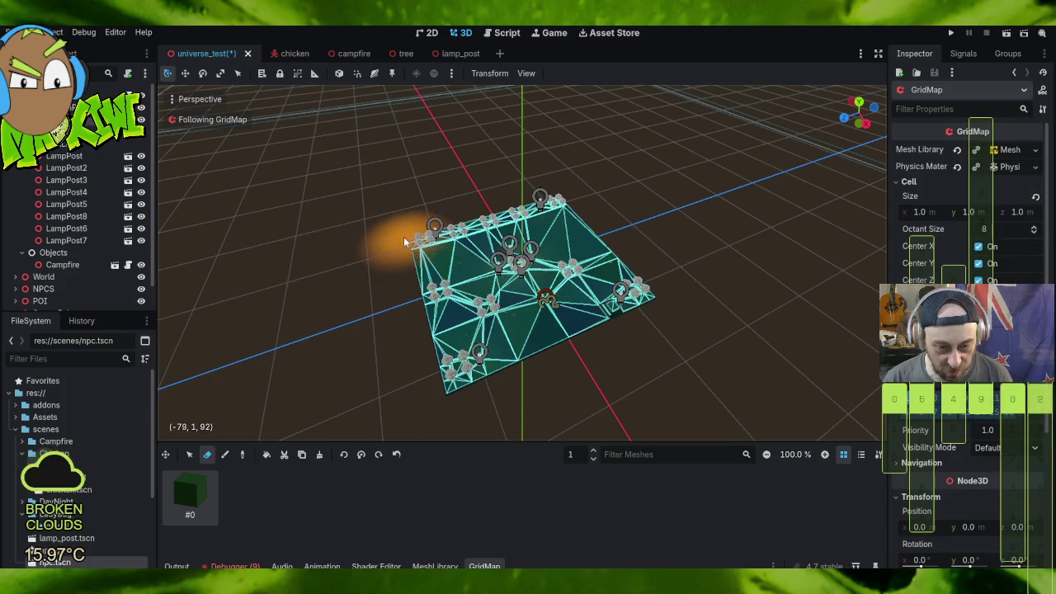
mouse_move(407, 242)
mouse_down()
mouse_move(528, 236)
mouse_move(442, 204)
mouse_up()
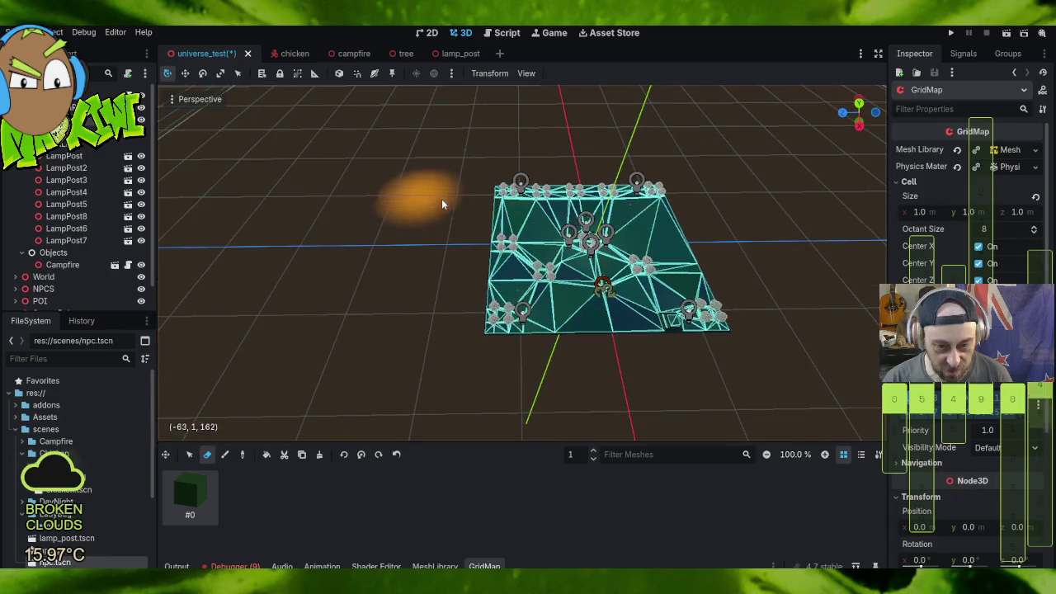
click(192, 455)
mouse_move(495, 191)
mouse_down()
mouse_move(751, 339)
mouse_move(719, 312)
mouse_move(730, 347)
mouse_move(730, 335)
mouse_up()
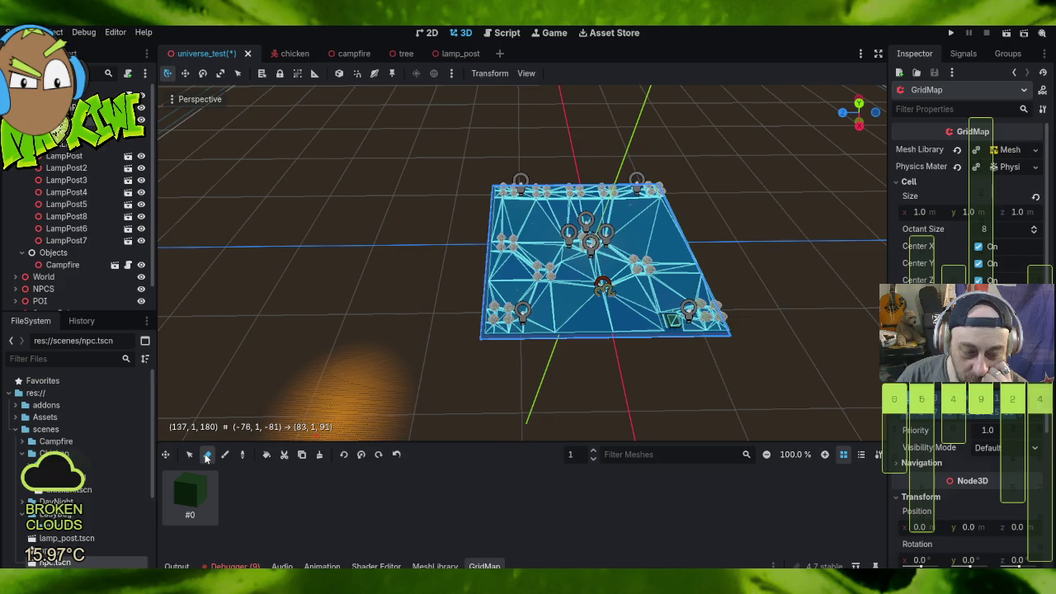
Step: Clear the GridMap cell selection, then save the park scene and run the game
scroll(685, 240, up, 5)
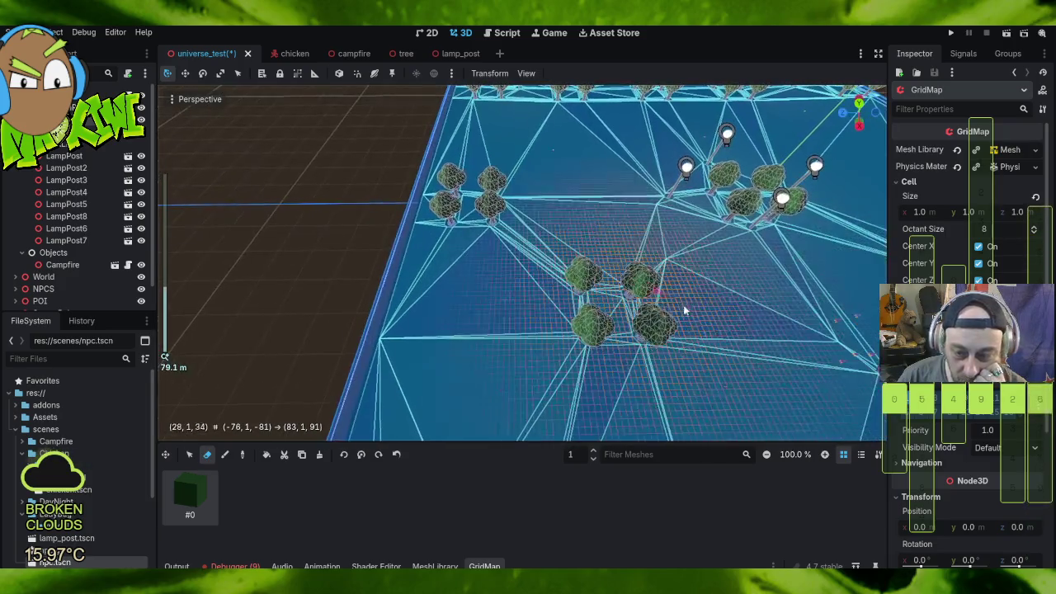
mouse_move(765, 353)
mouse_down()
mouse_move(657, 255)
mouse_move(672, 255)
mouse_move(677, 290)
mouse_move(716, 297)
mouse_up()
mouse_move(608, 274)
mouse_down()
mouse_move(600, 288)
mouse_move(624, 322)
mouse_up()
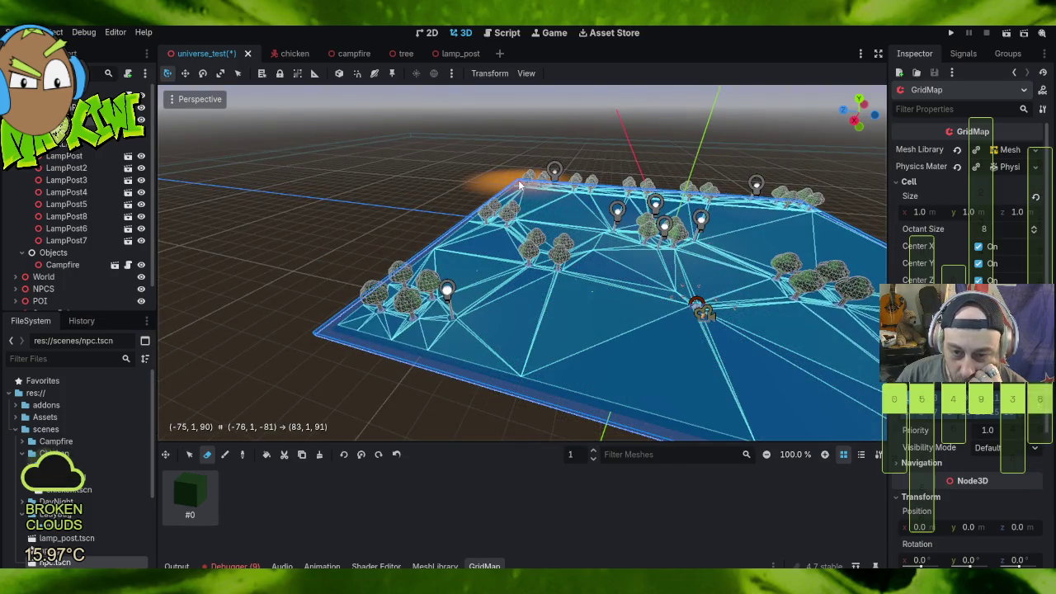
key(Escape)
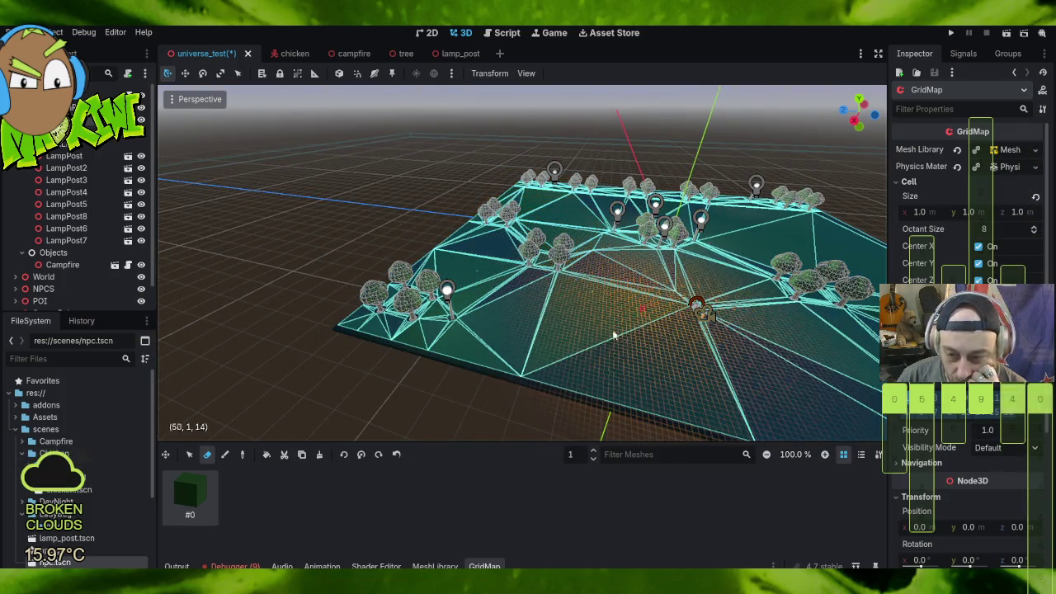
scroll(676, 349, down, 3)
drag(676, 349, 714, 347)
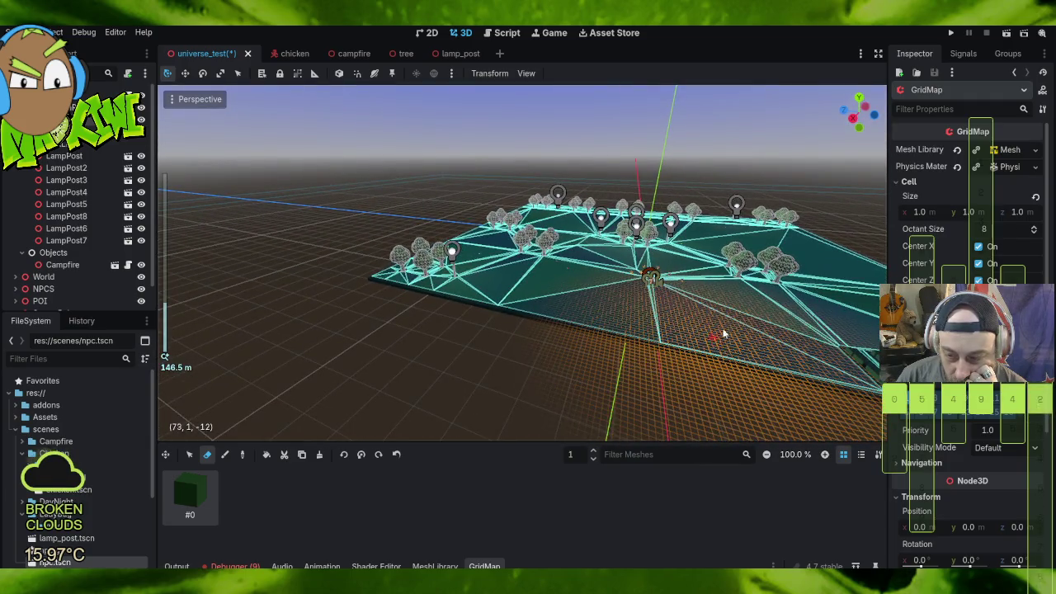
click(948, 33)
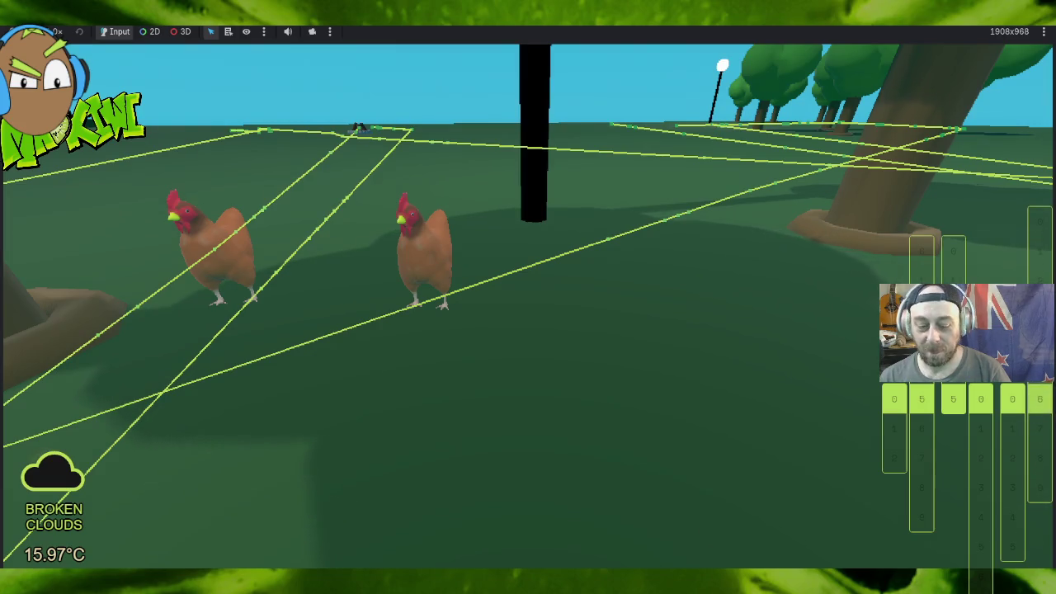
Step: Watch the chickens roam the park in-game, then switch back to the Godot editor
mouse_move(436, 577)
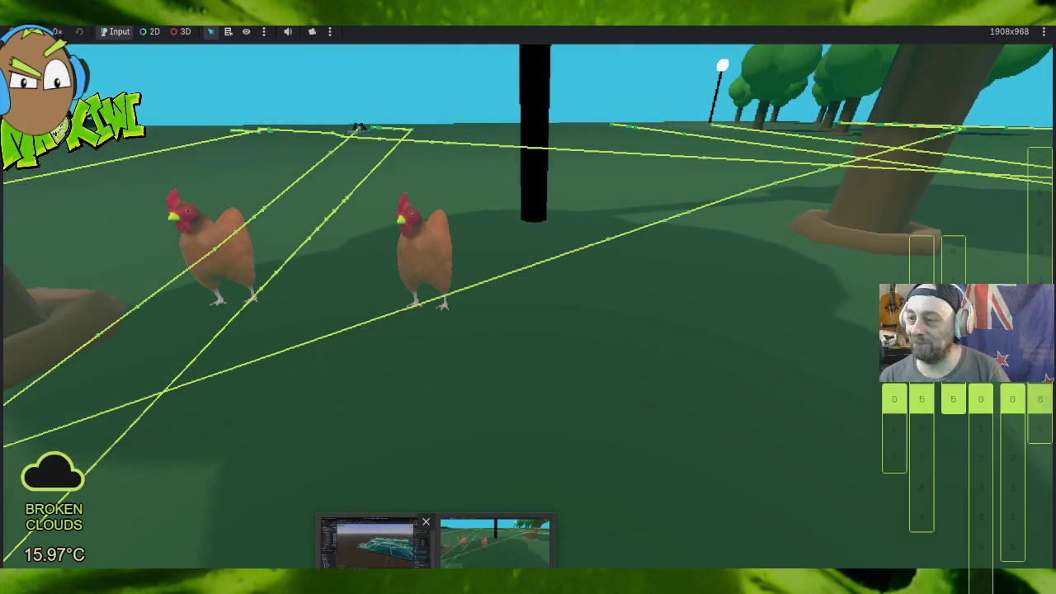
click(375, 542)
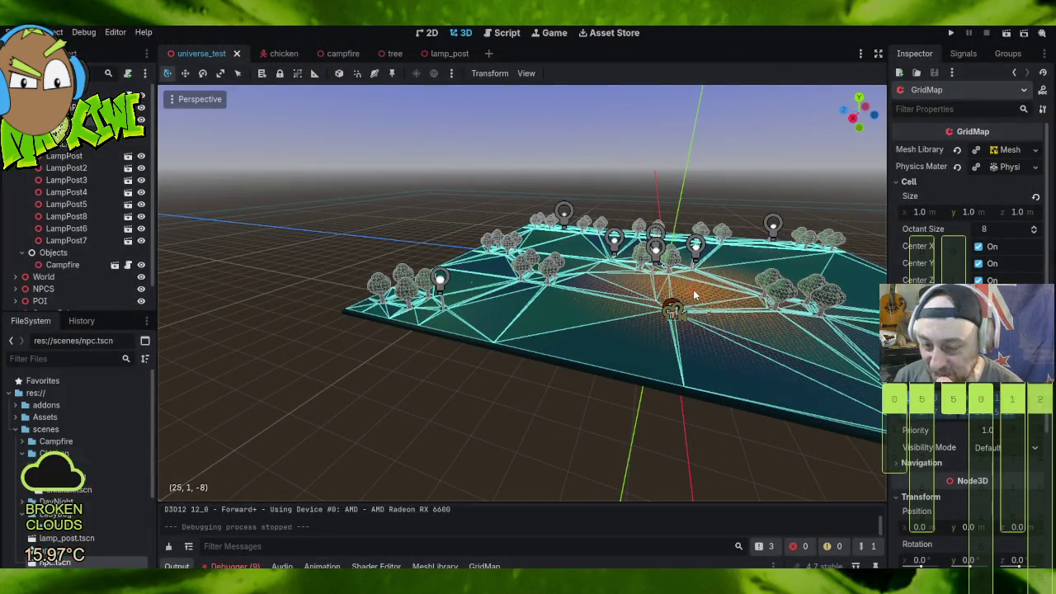
scroll(698, 289, up, 5)
scroll(755, 250, down, 6)
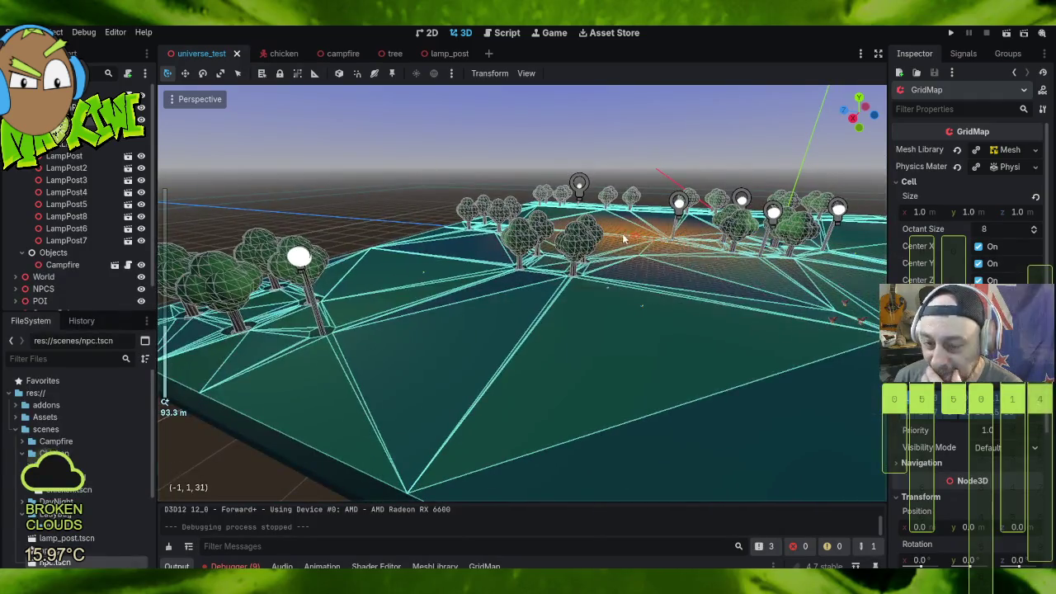
mouse_move(737, 234)
mouse_down()
mouse_move(617, 286)
mouse_move(444, 388)
mouse_move(440, 405)
mouse_up()
scroll(542, 316, up, 5)
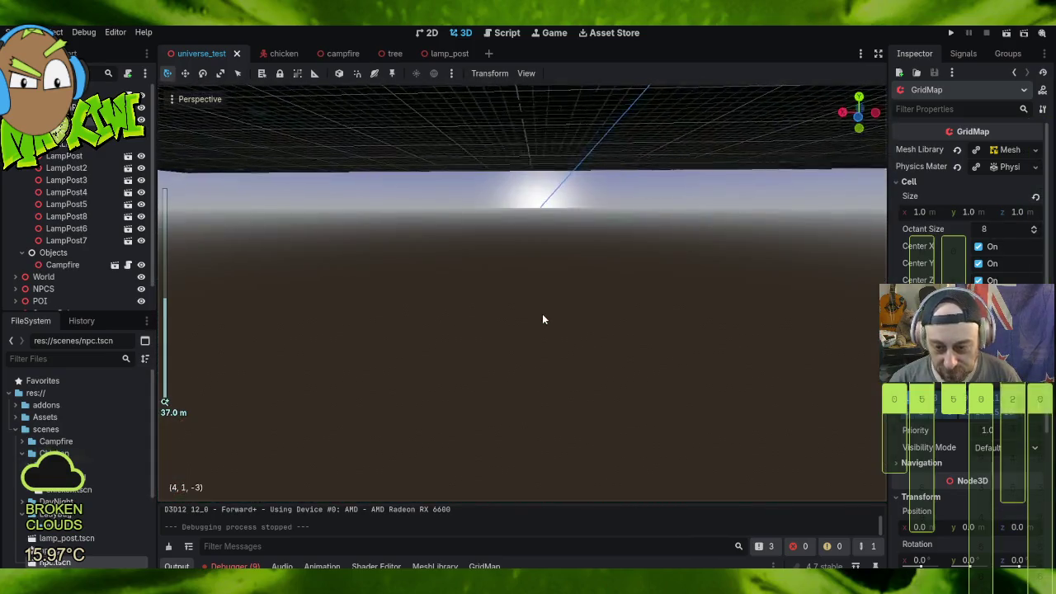
scroll(540, 322, down, 4)
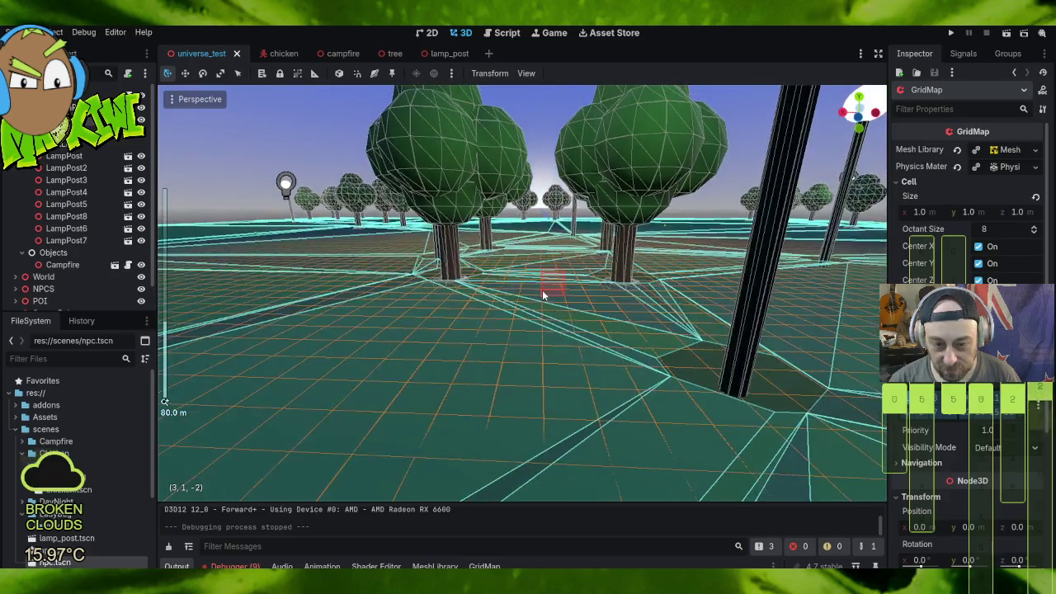
scroll(542, 289, up, 5)
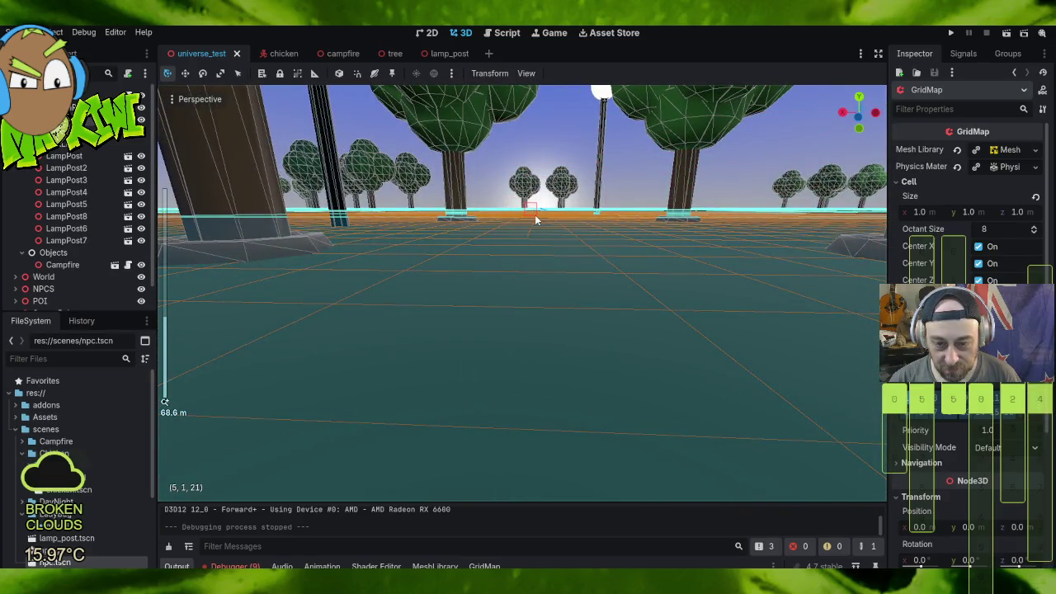
drag(535, 215, 534, 235)
scroll(535, 235, up, 5)
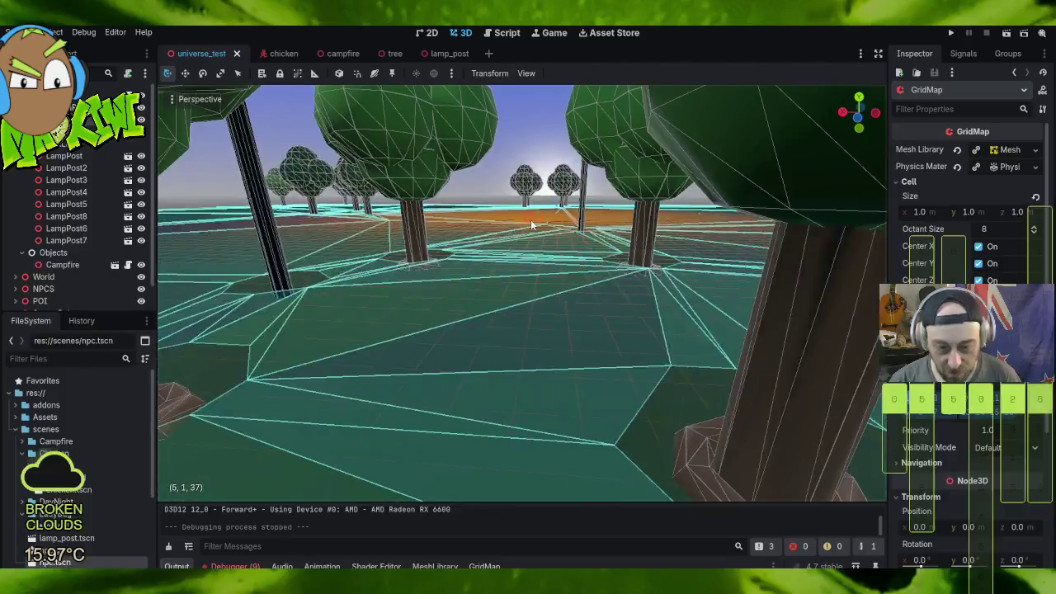
scroll(531, 219, down, 2)
scroll(371, 242, up, 3)
scroll(363, 233, down, 2)
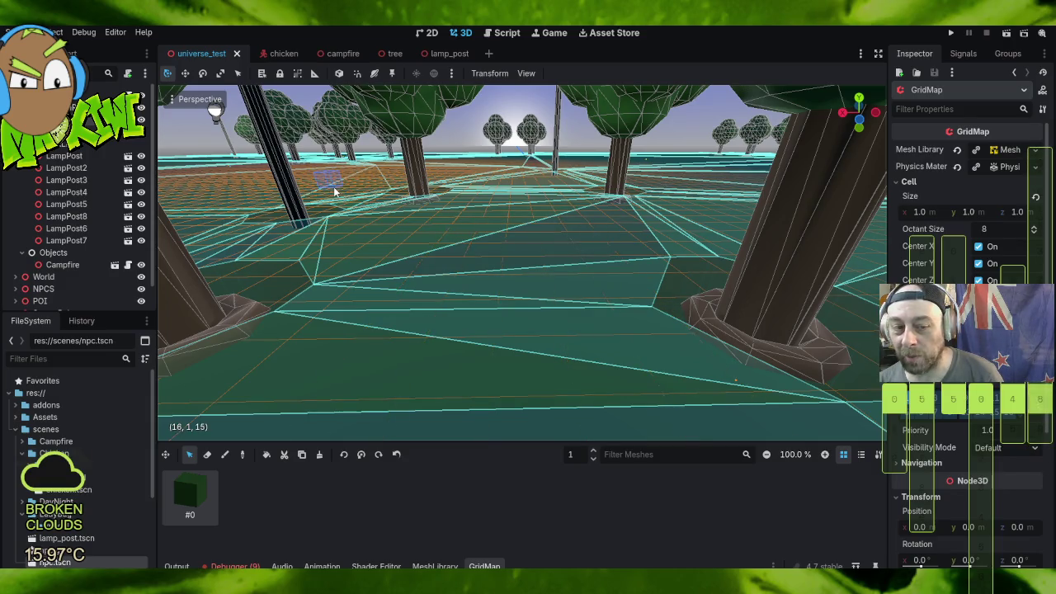
Step: Box-select GridMap cells from (0,1,-2) to (16,1,15), cancelling the Delete node prompt
mouse_move(334, 191)
mouse_down()
mouse_move(715, 396)
mouse_move(946, 488)
mouse_up()
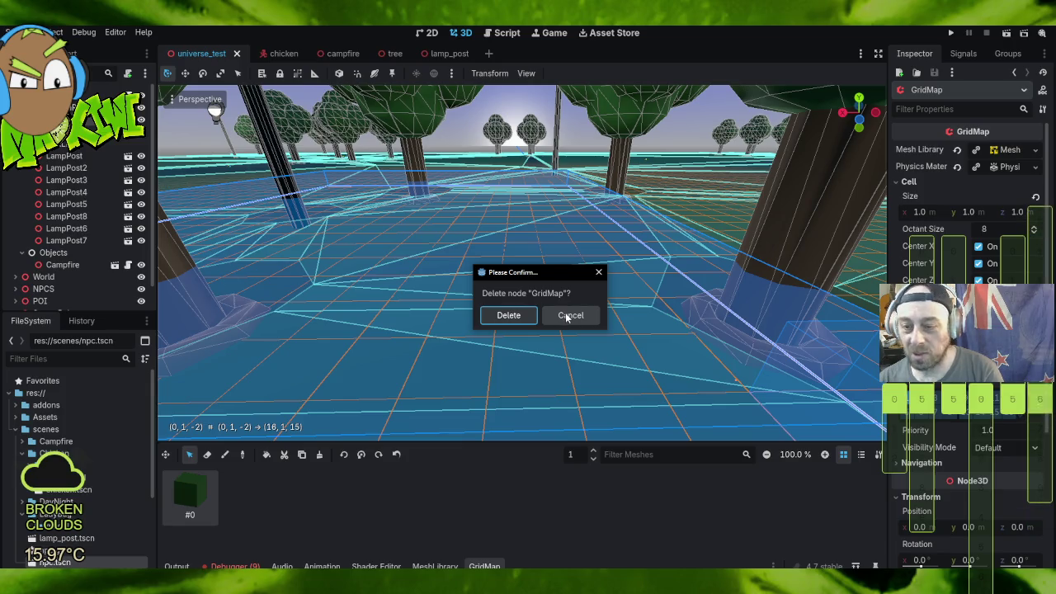
click(568, 317)
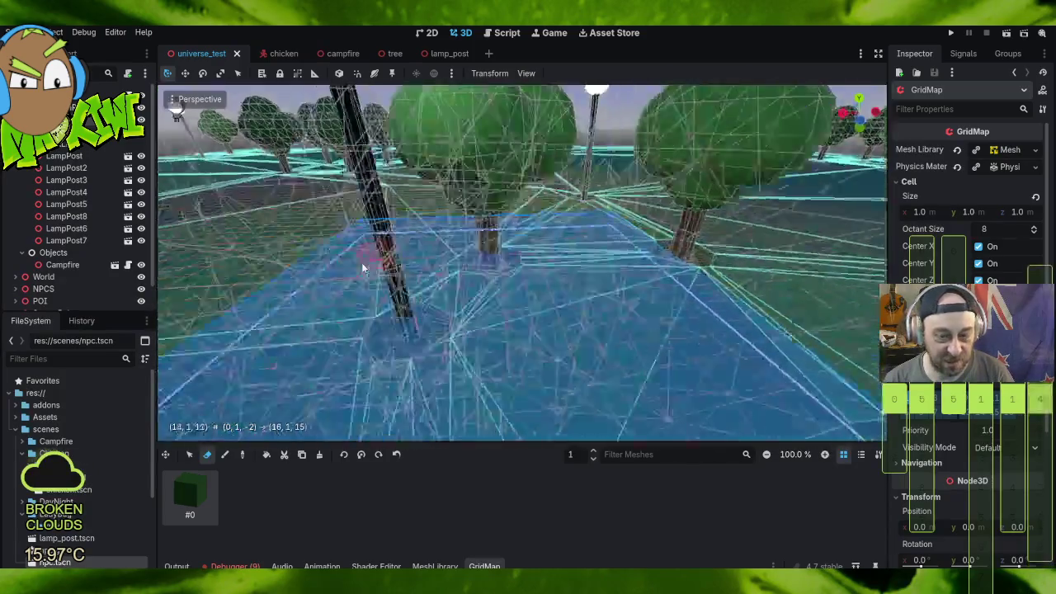
scroll(388, 258, down, 10)
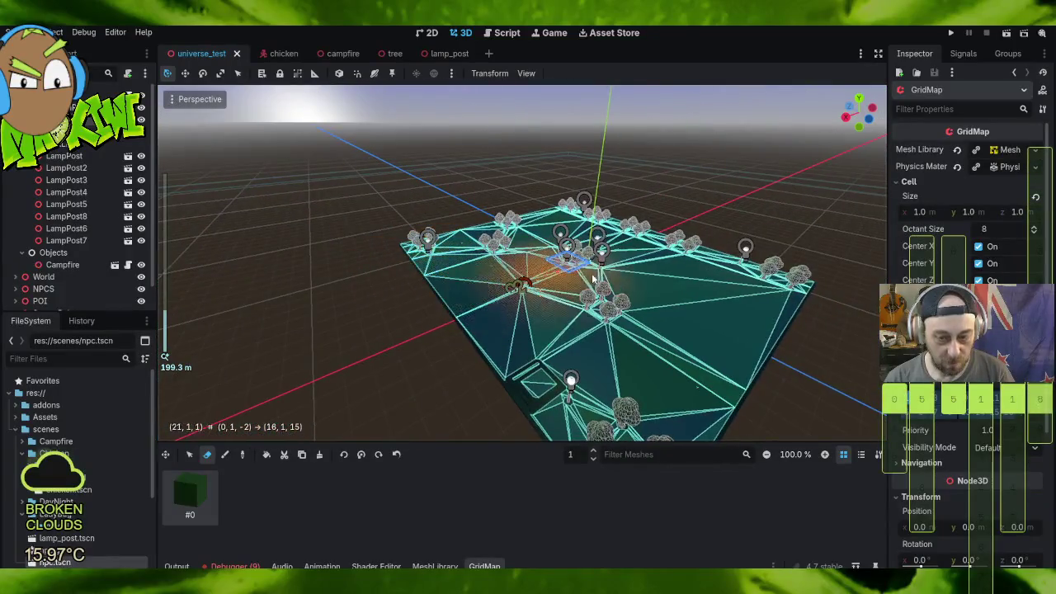
scroll(591, 279, up, 10)
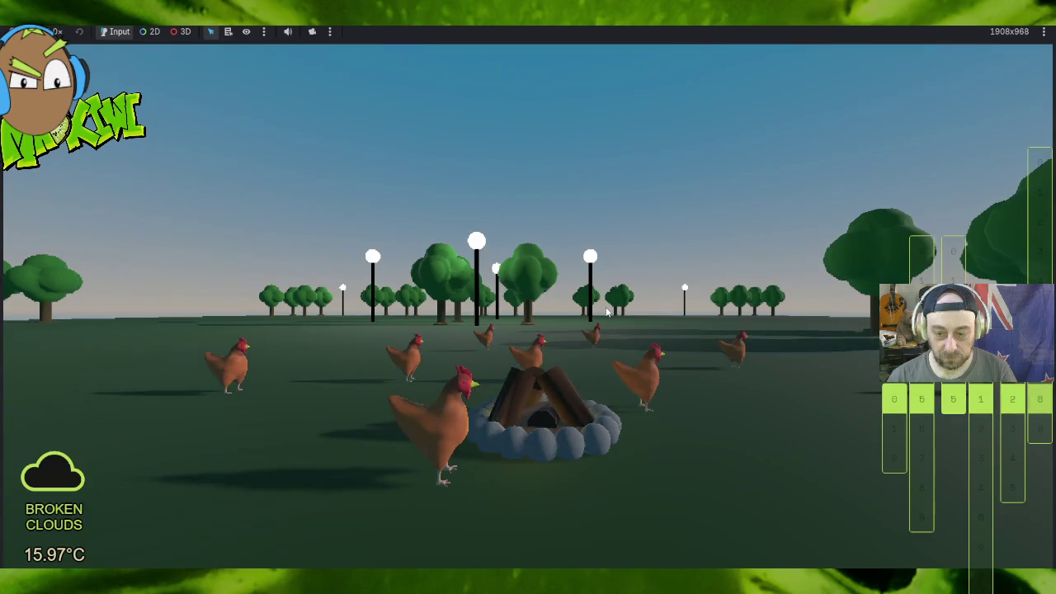
key(w)
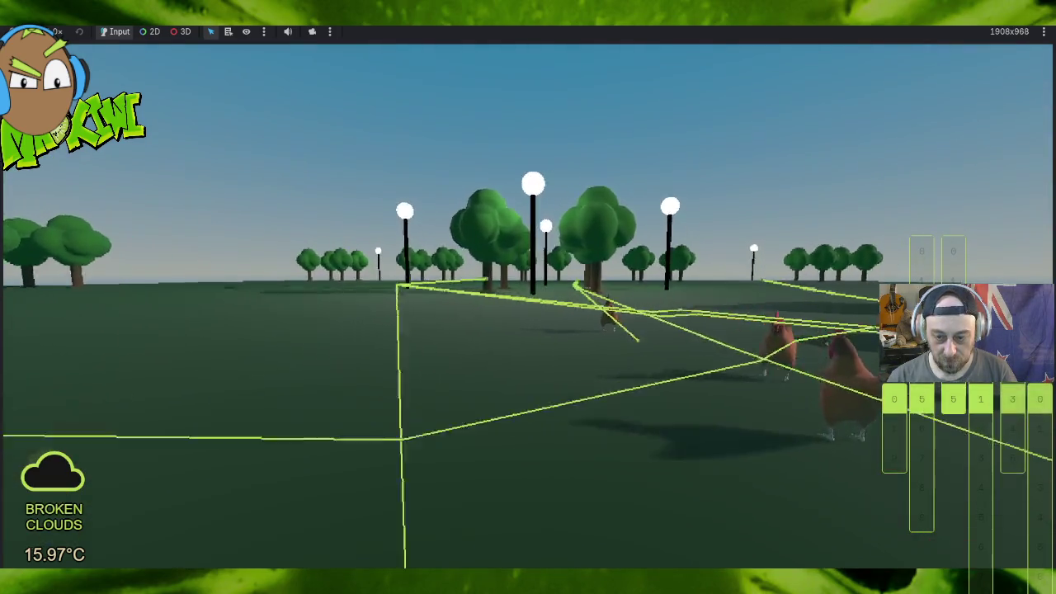
key(w)
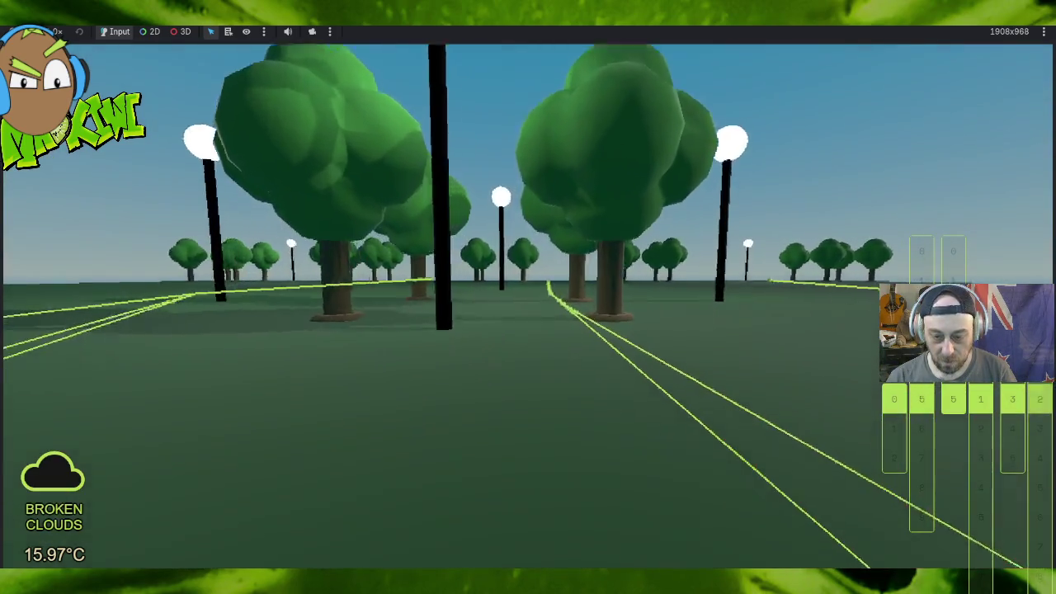
key(w)
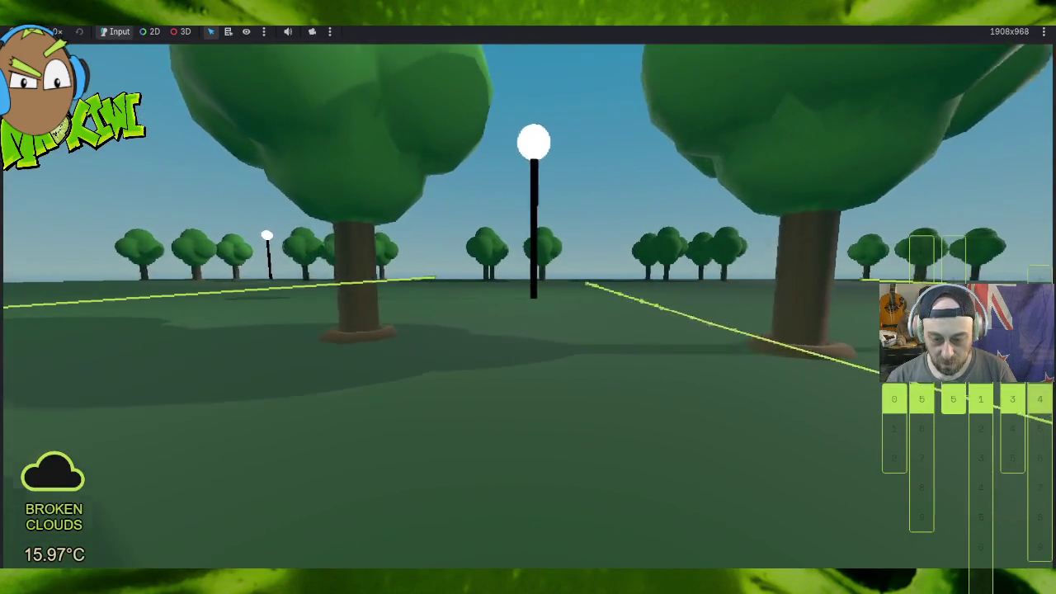
key(w)
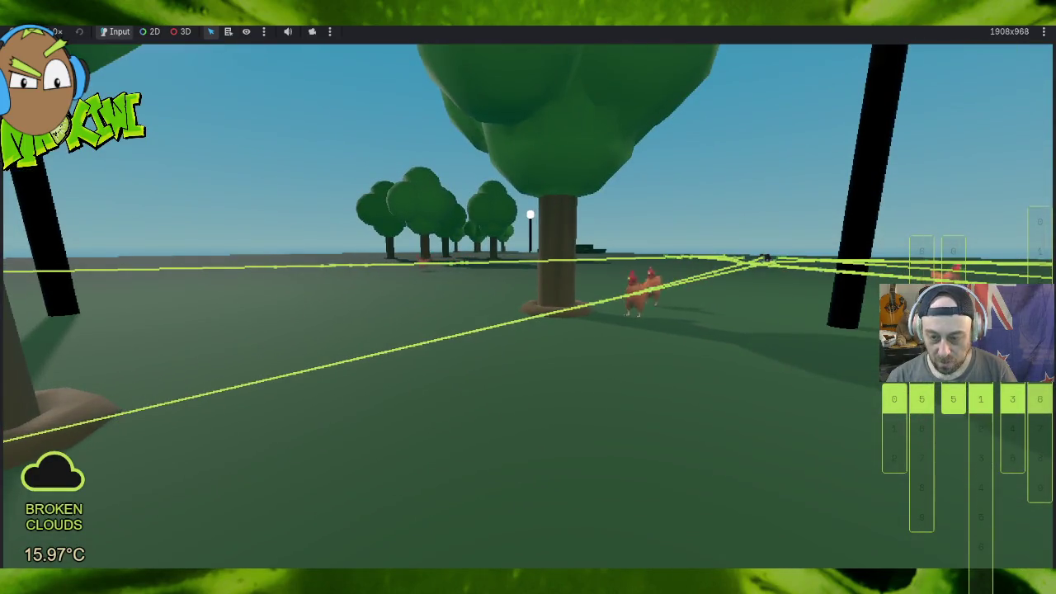
key(w)
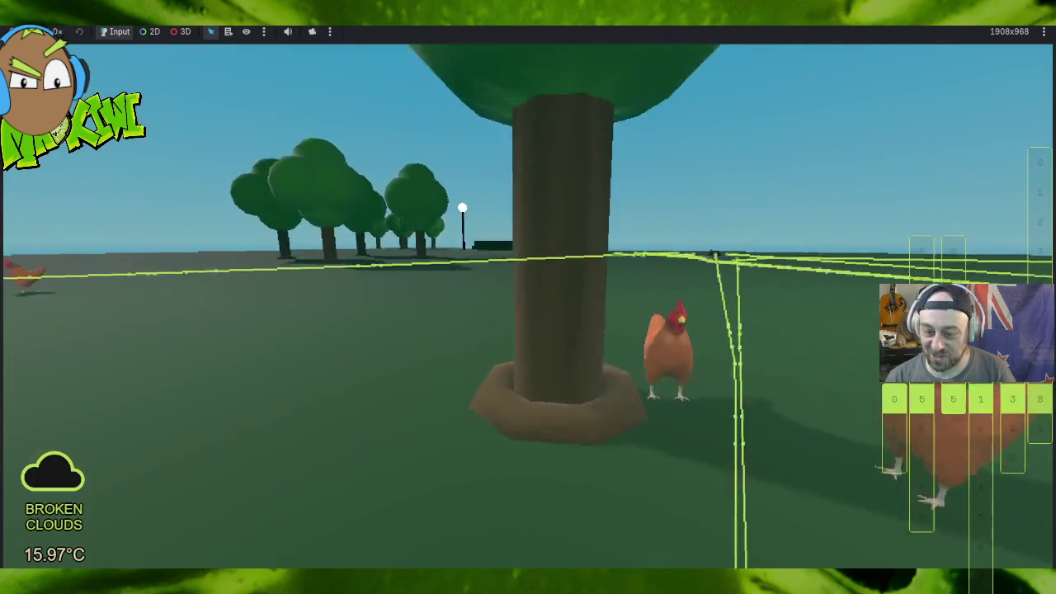
key(w)
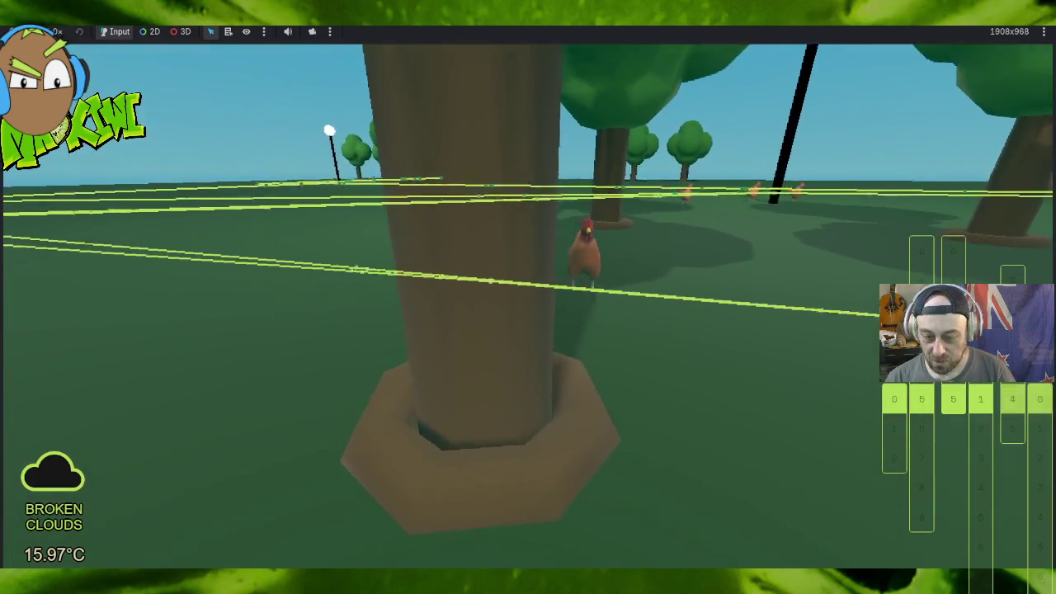
key(w)
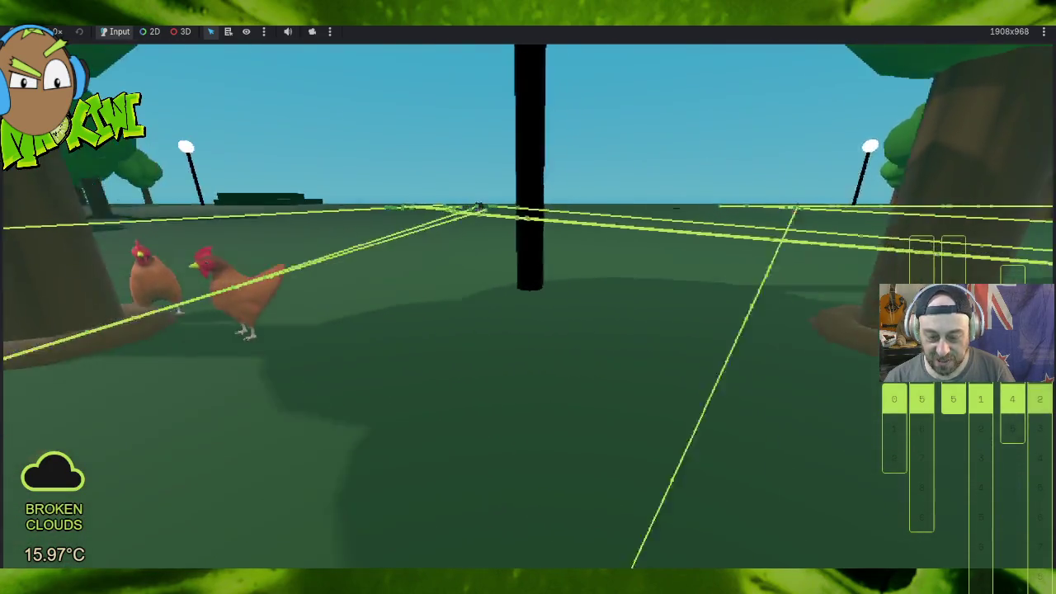
key(w)
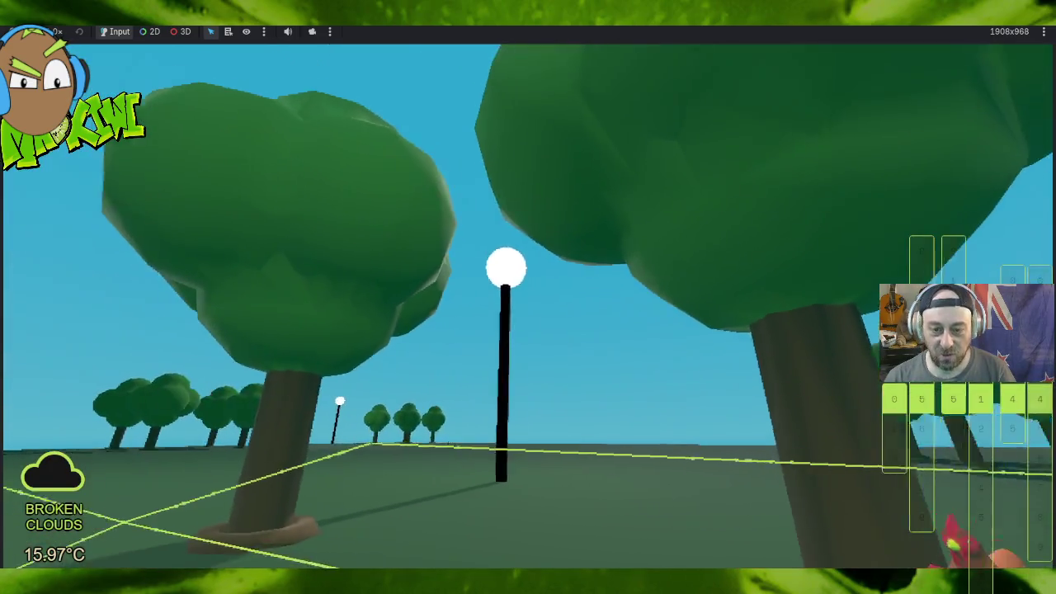
key(w)
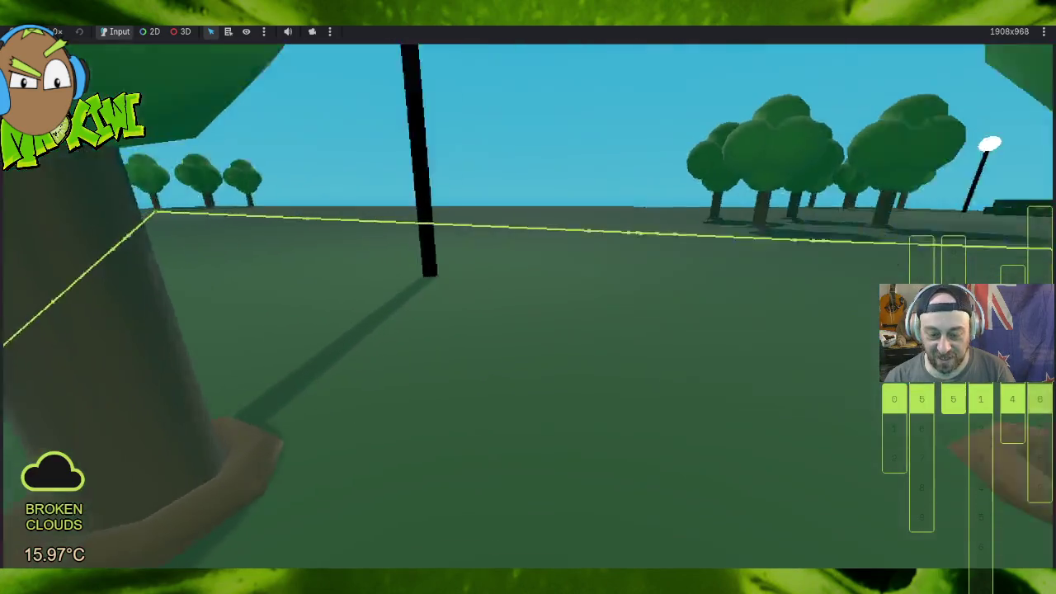
key(w)
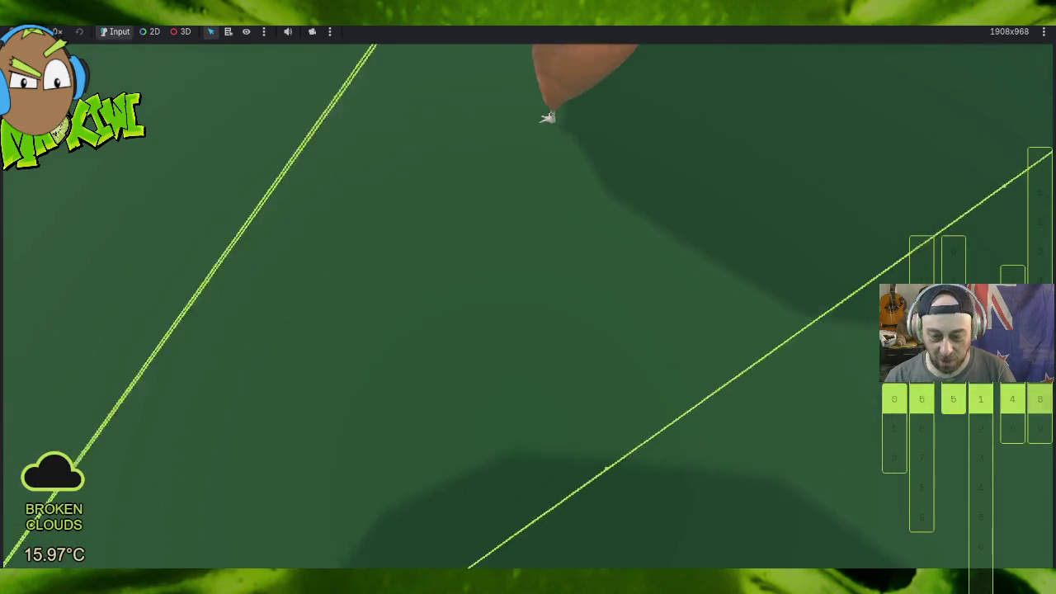
key(w)
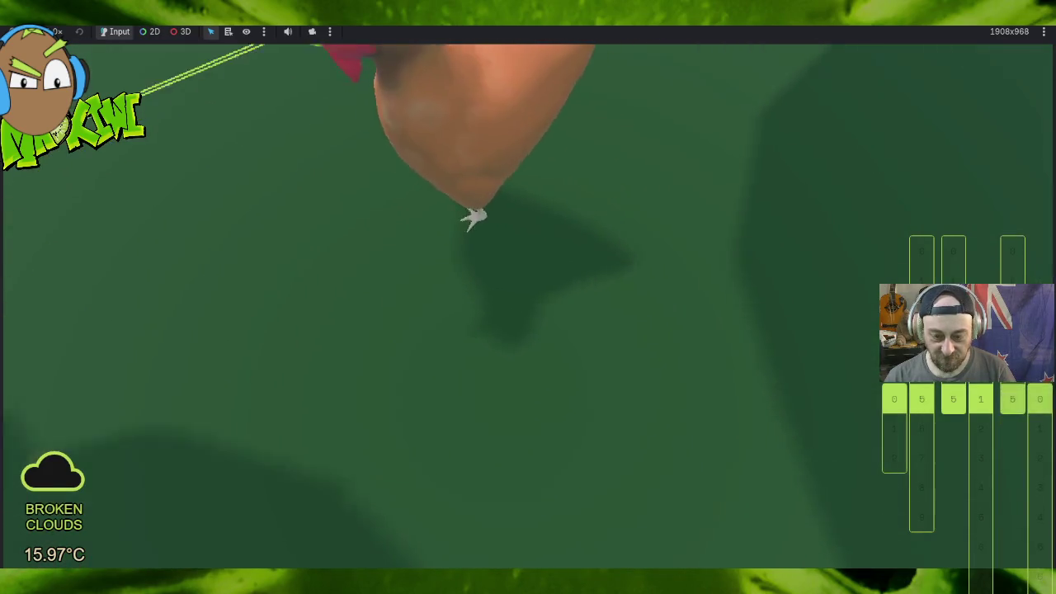
key(w)
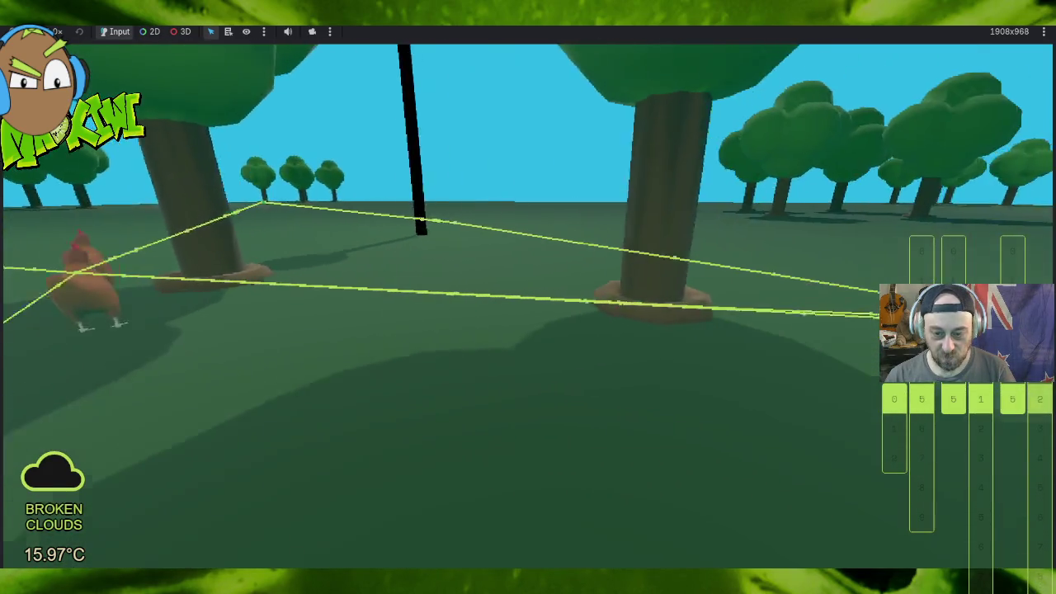
key(w)
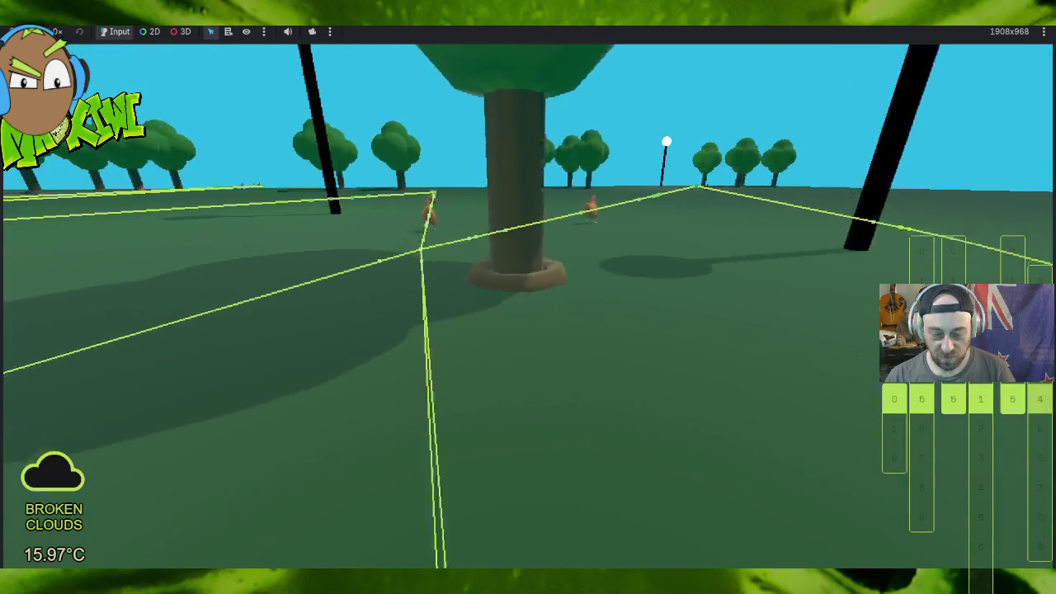
key(w)
key(w)
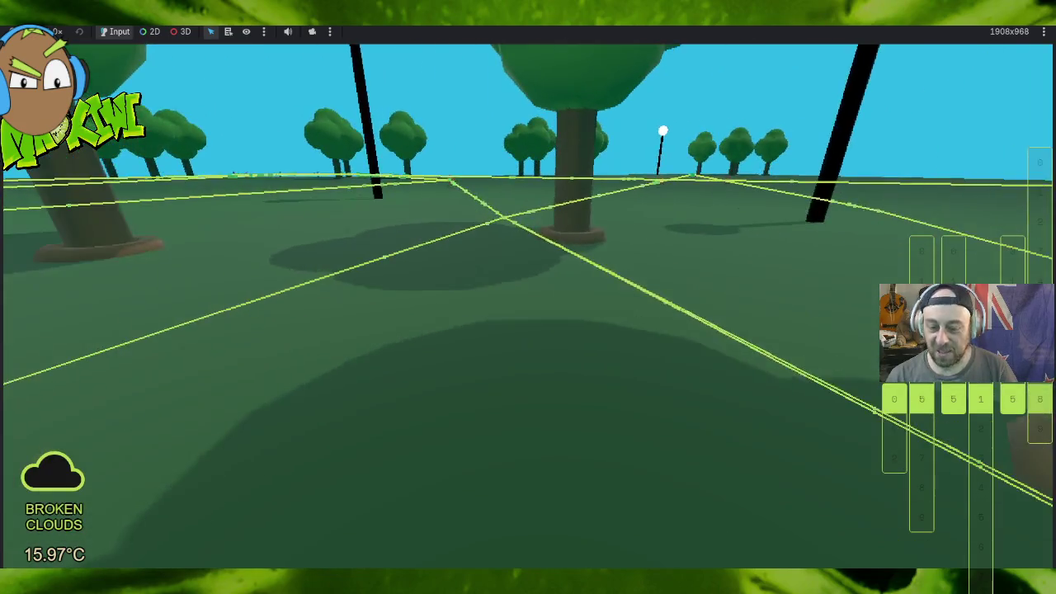
key(w)
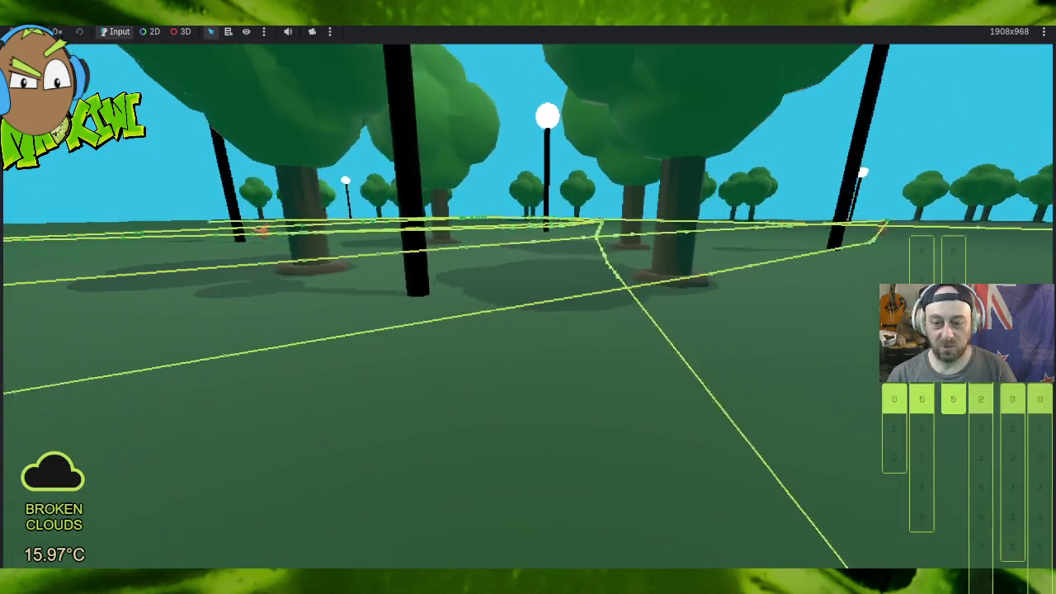
key(w)
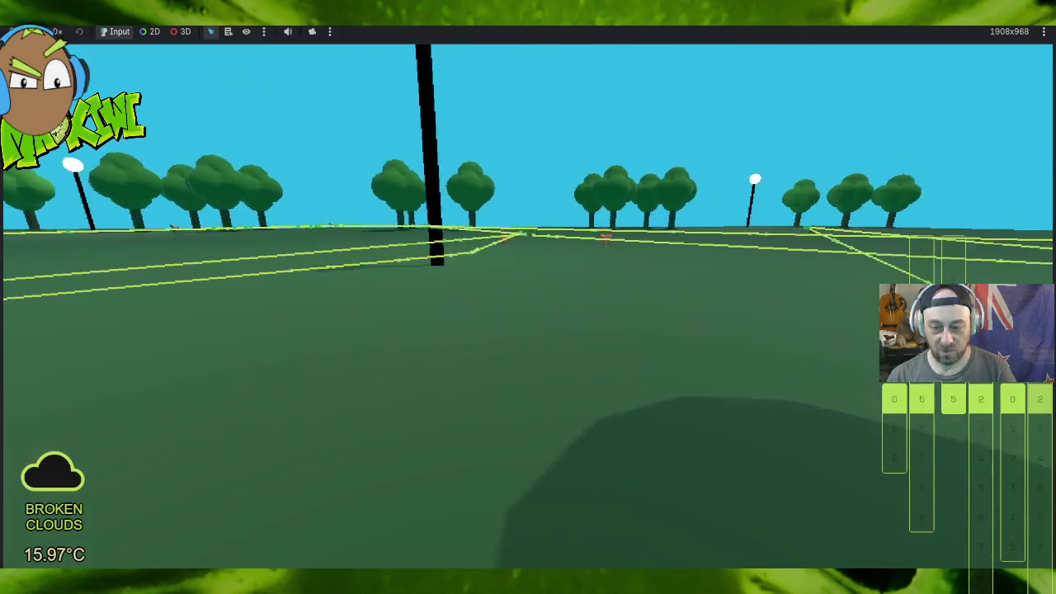
key(w)
key(w)
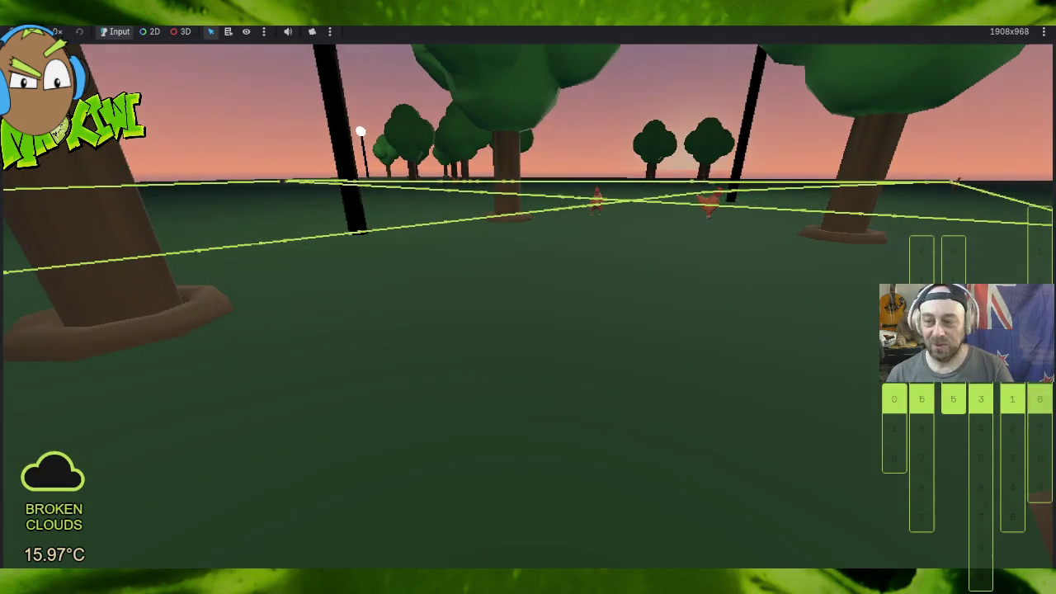
Step: Stop the running park game with F8 to return to the editor
key(F8)
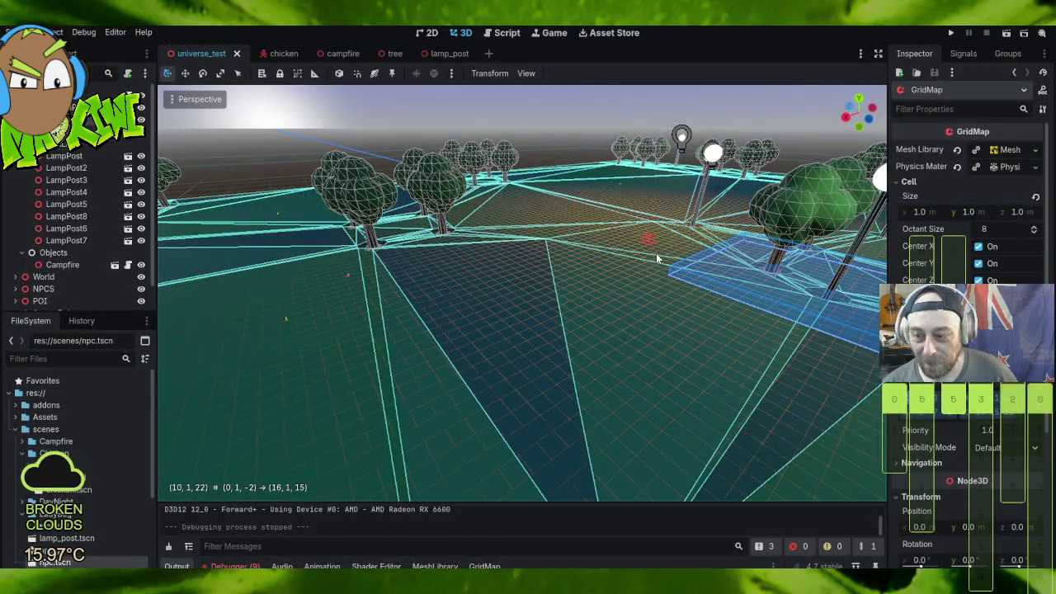
Step: Zoom and orbit down onto the GridMap area among the trees and lamp posts, then reopen the GridMap palette
mouse_move(528, 289)
mouse_down()
mouse_move(831, 344)
mouse_move(400, 156)
mouse_move(724, 465)
mouse_move(601, 115)
mouse_move(577, 148)
mouse_move(598, 156)
mouse_move(620, 116)
mouse_up()
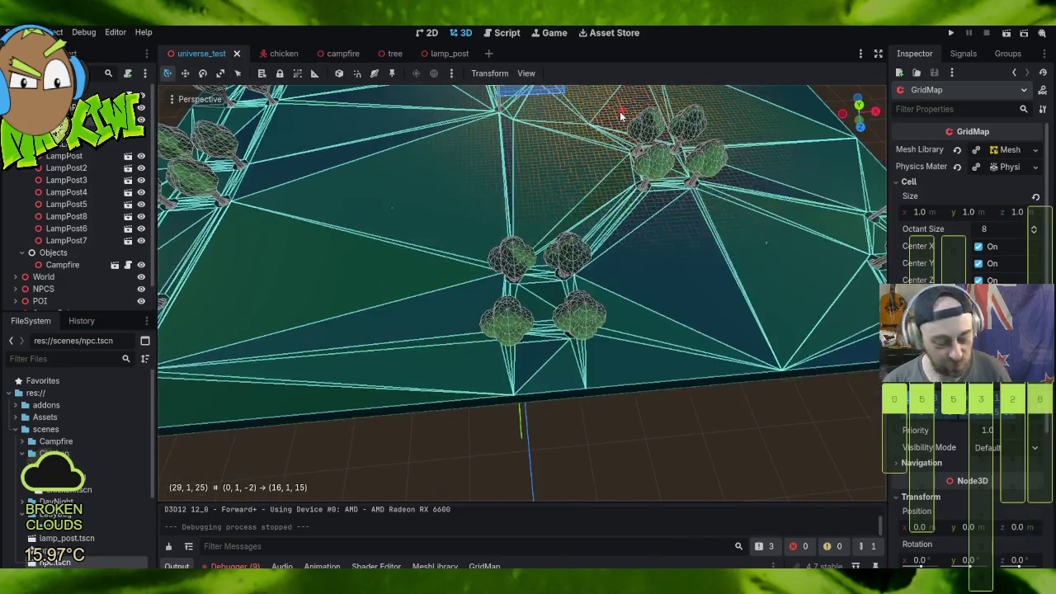
scroll(602, 103, down, 10)
scroll(598, 154, up, 10)
scroll(582, 96, down, 3)
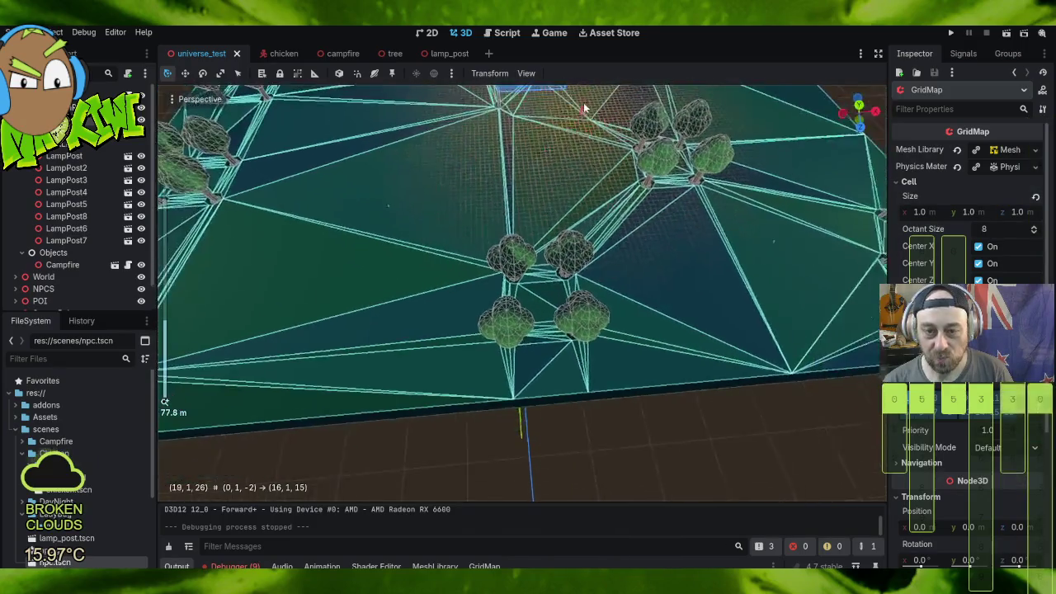
scroll(553, 339, down, 3)
scroll(528, 355, up, 8)
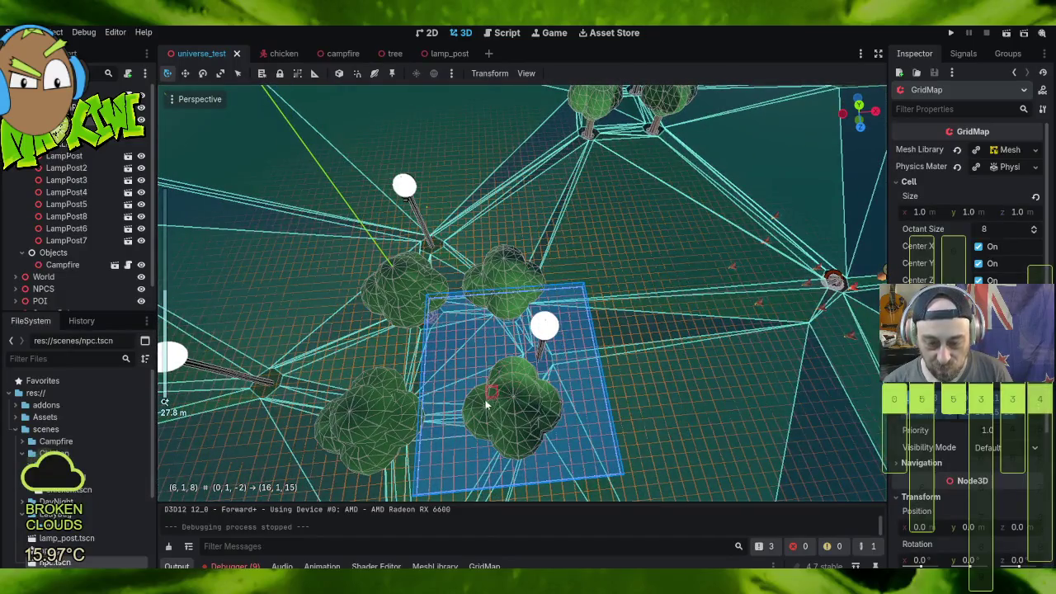
scroll(488, 403, up, 5)
drag(467, 397, 474, 346)
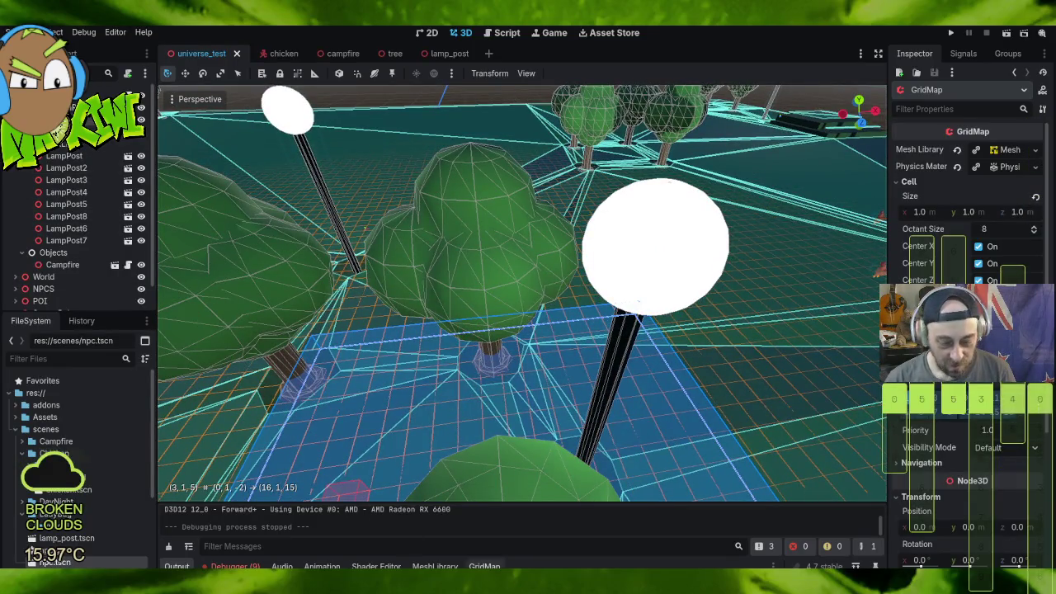
click(487, 566)
Step: Paint rows of floor-0 GridMap tiles beside the tree cluster and run the project to test them
scroll(584, 458, down, 1)
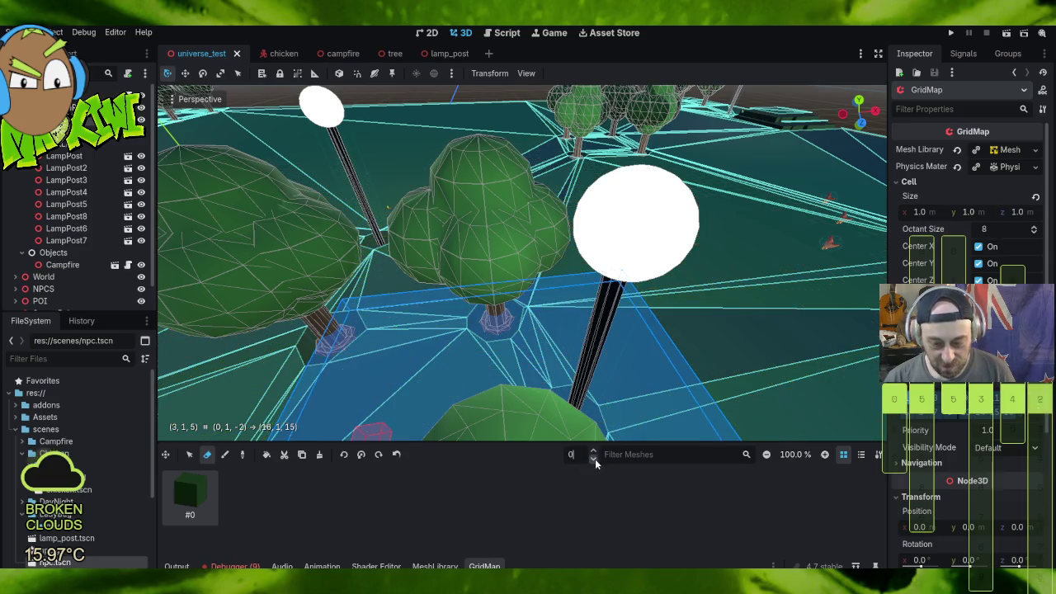
scroll(635, 380, down, 5)
mouse_move(646, 353)
mouse_down()
mouse_move(590, 375)
mouse_move(312, 371)
mouse_move(294, 381)
mouse_move(330, 413)
mouse_move(501, 258)
mouse_up()
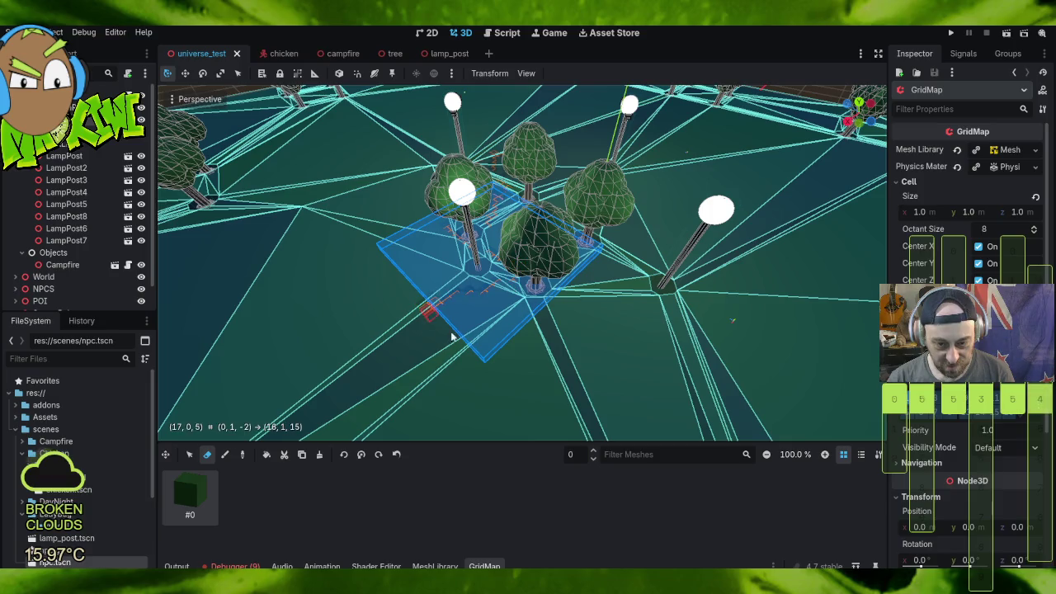
drag(567, 408, 360, 383)
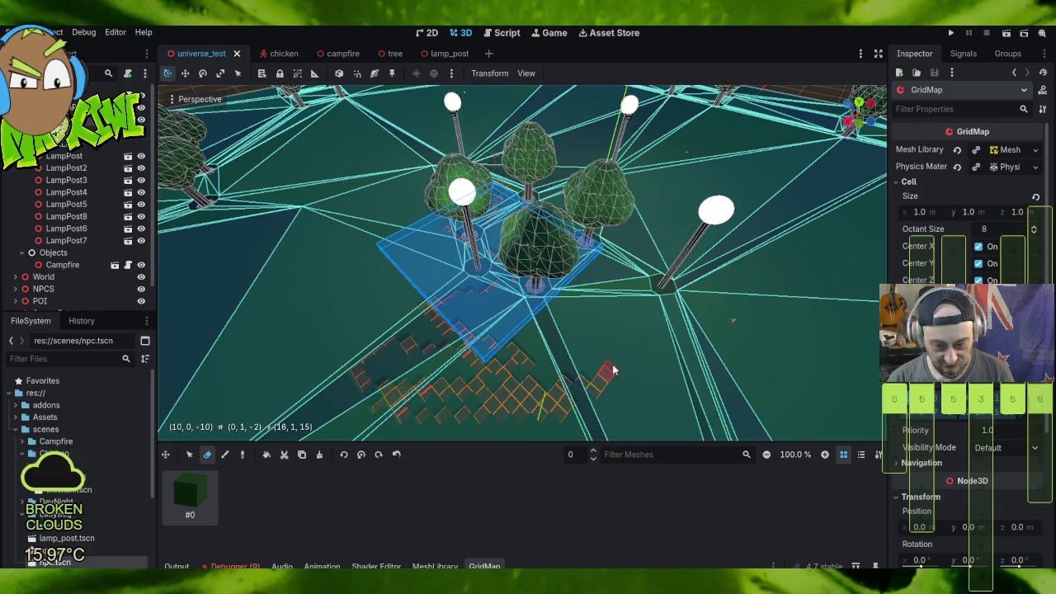
drag(666, 360, 416, 297)
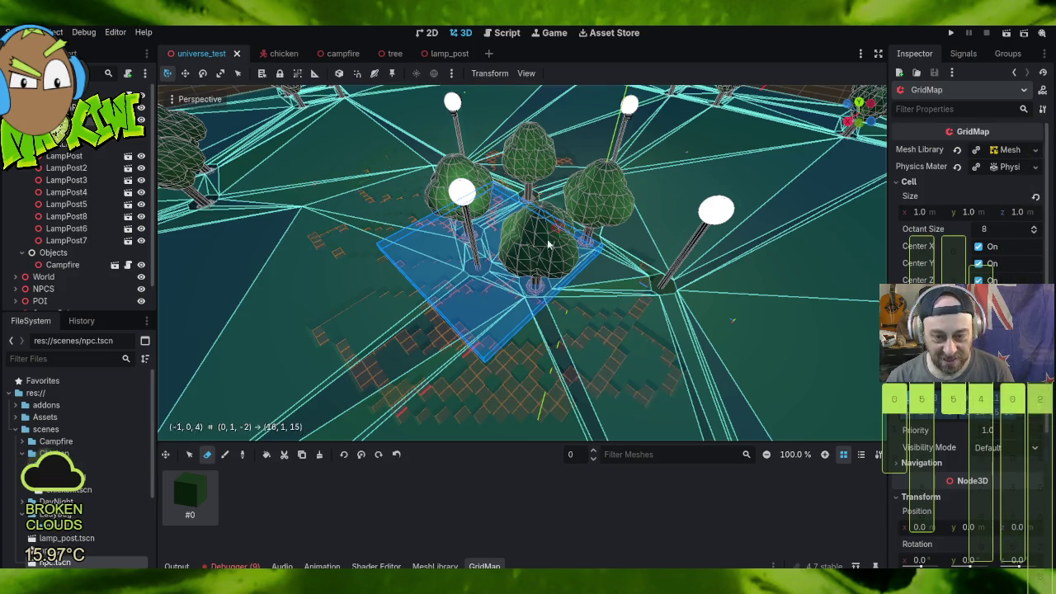
click(951, 34)
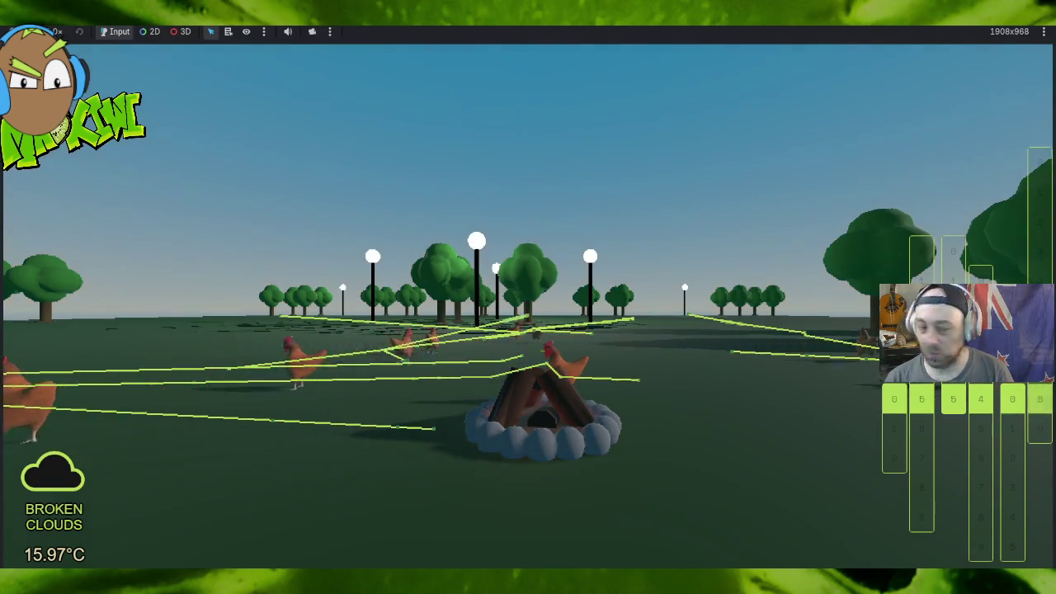
Step: Stop the game, undo the ground-level tiles, set GridMap Floor to 1, and delete the selected cells
key(F8)
key(ctrl+z)
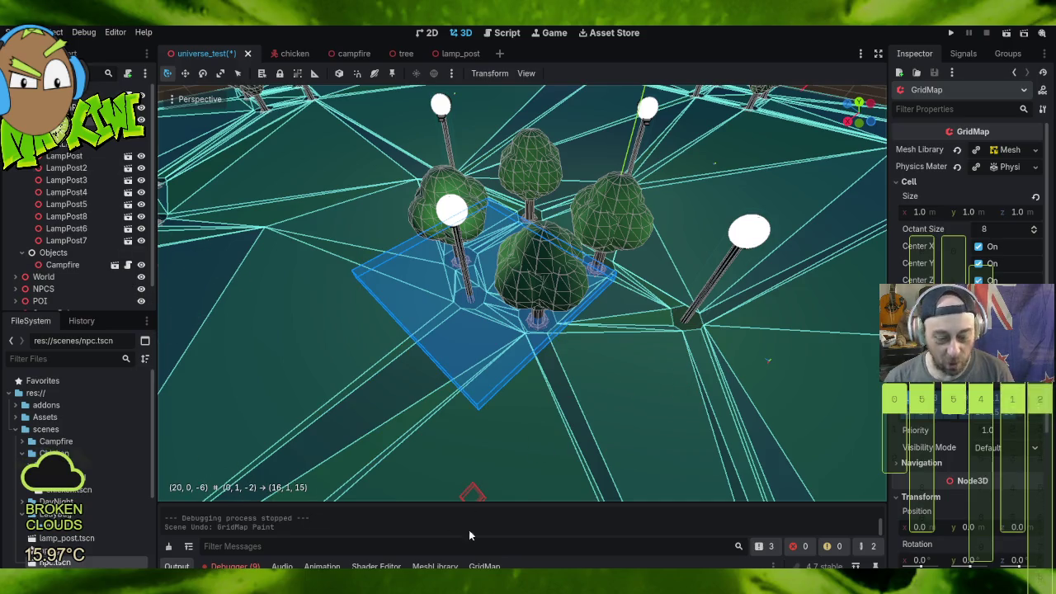
click(484, 565)
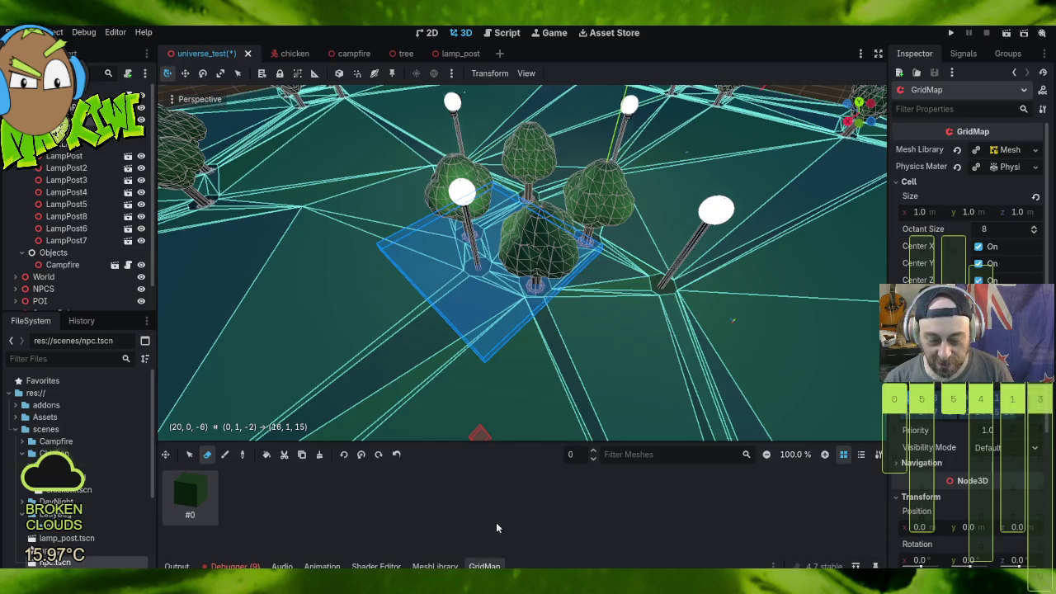
click(593, 450)
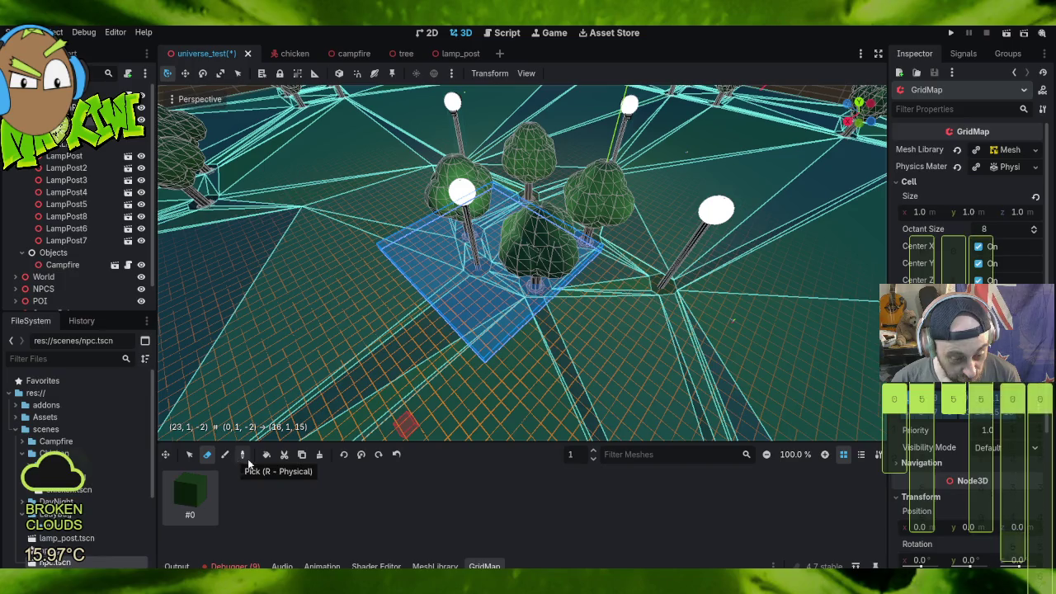
click(320, 458)
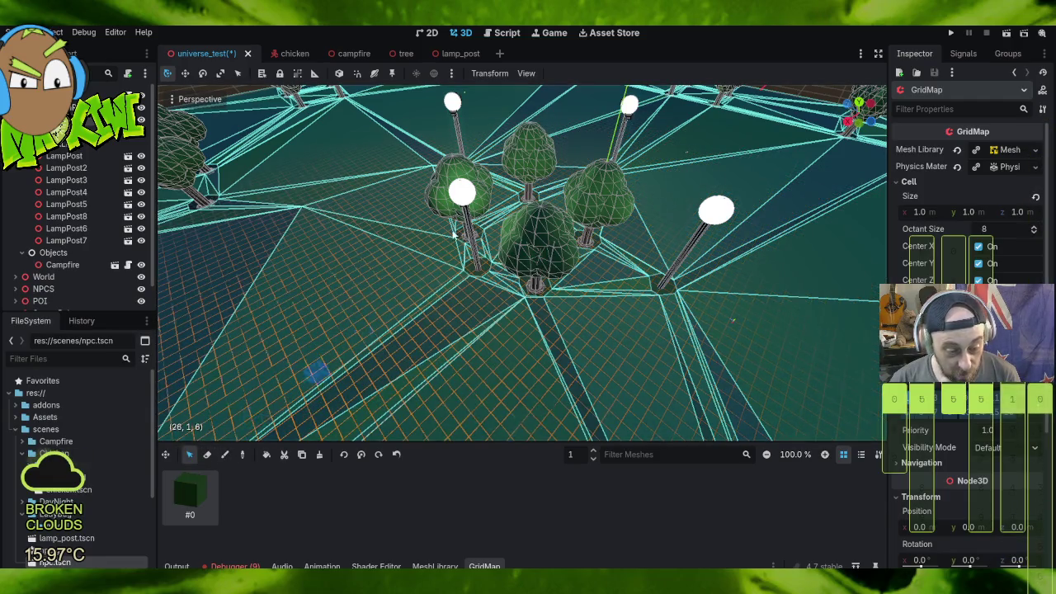
Step: Box-select a large floor-1 region around the lamp posts, delete its cells, then save and run the game
mouse_move(518, 189)
mouse_down()
mouse_move(594, 493)
mouse_move(536, 438)
mouse_move(548, 449)
mouse_up()
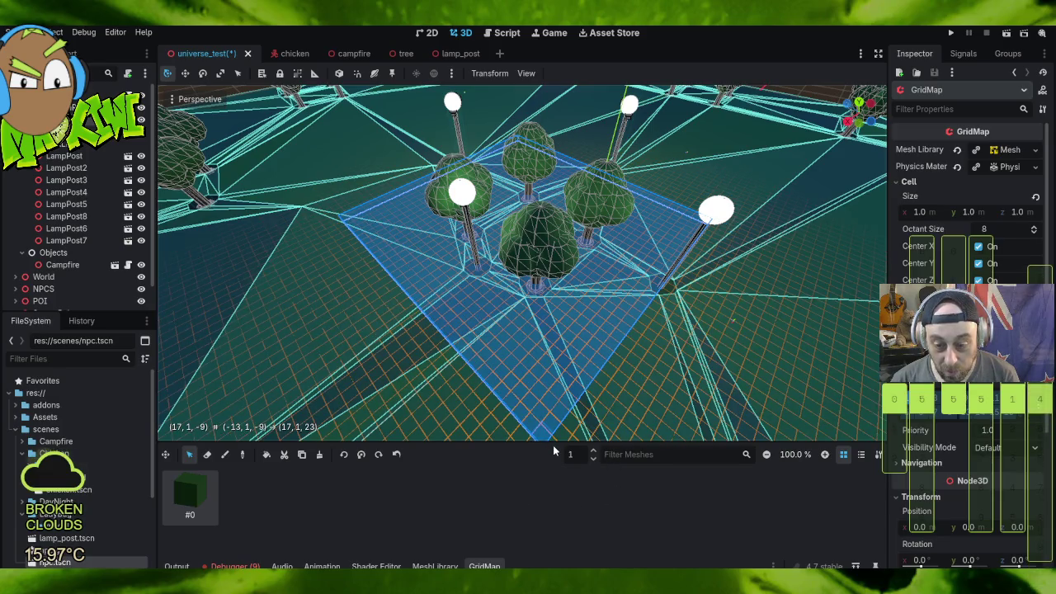
scroll(585, 316, down, 5)
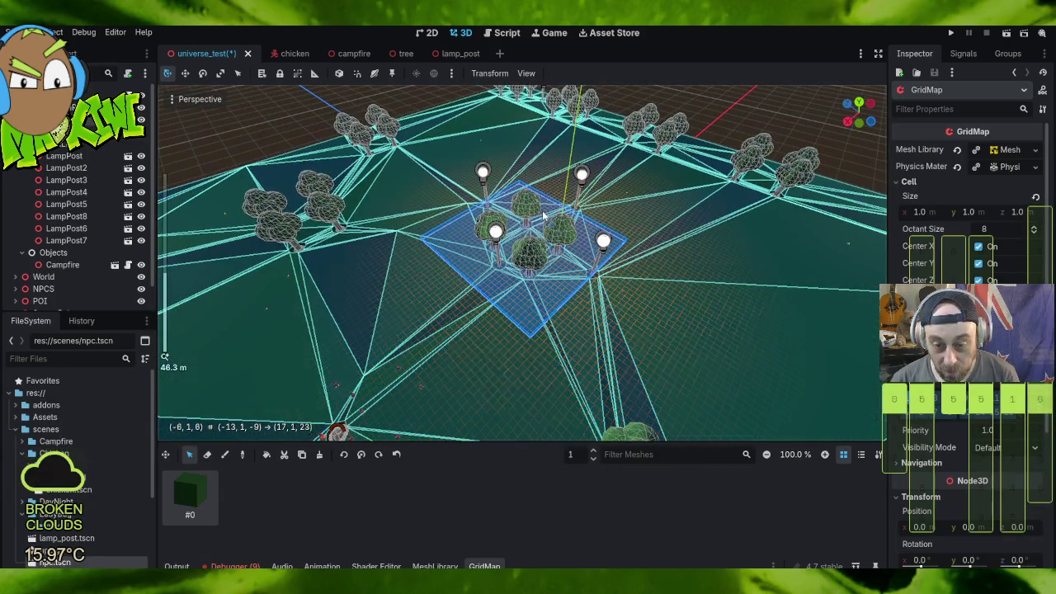
mouse_move(513, 167)
mouse_down()
mouse_move(505, 216)
mouse_move(551, 459)
mouse_move(556, 442)
mouse_up()
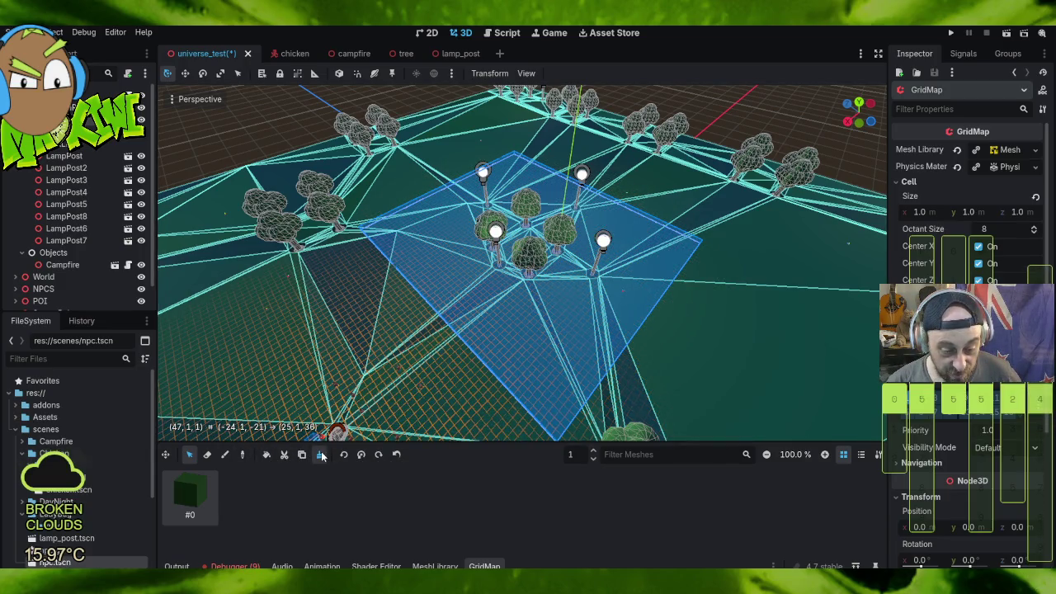
click(321, 456)
click(948, 32)
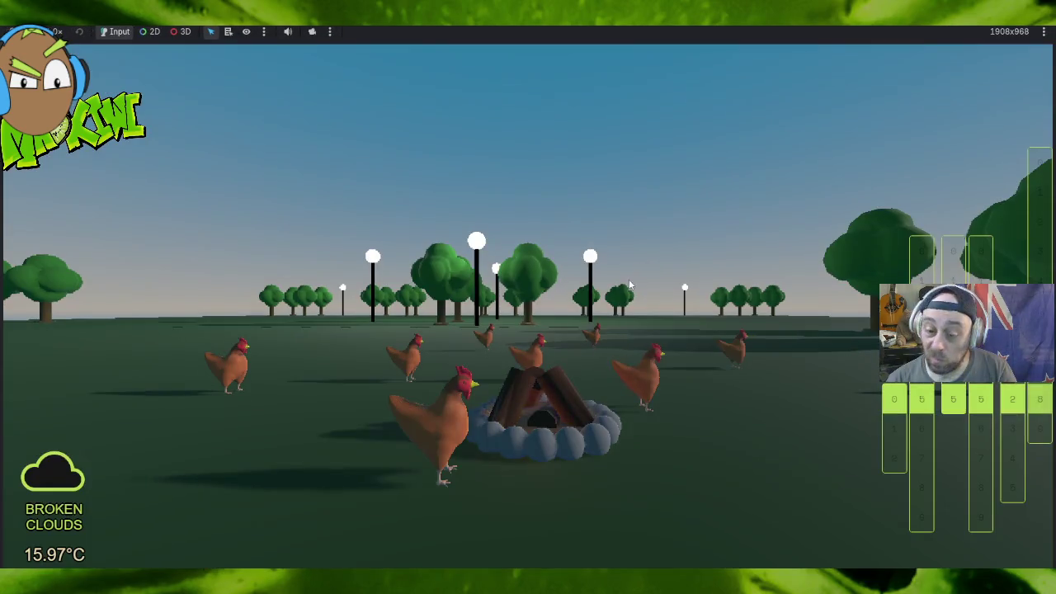
Step: Walk from the campfire past trees and lamp posts, out across the open lawn near the park's edge
key(w)
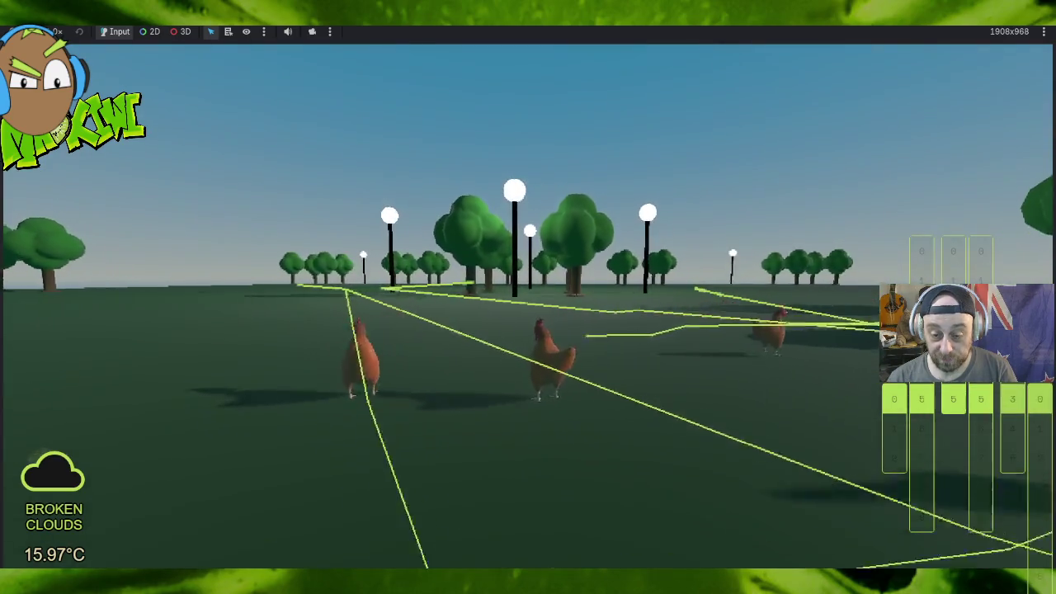
key(w)
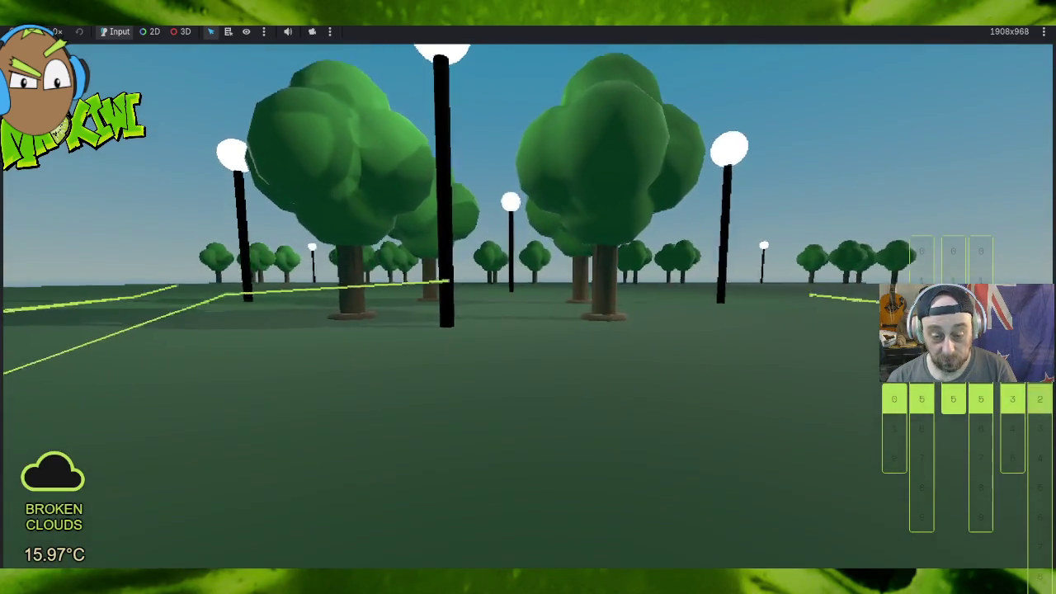
key(w)
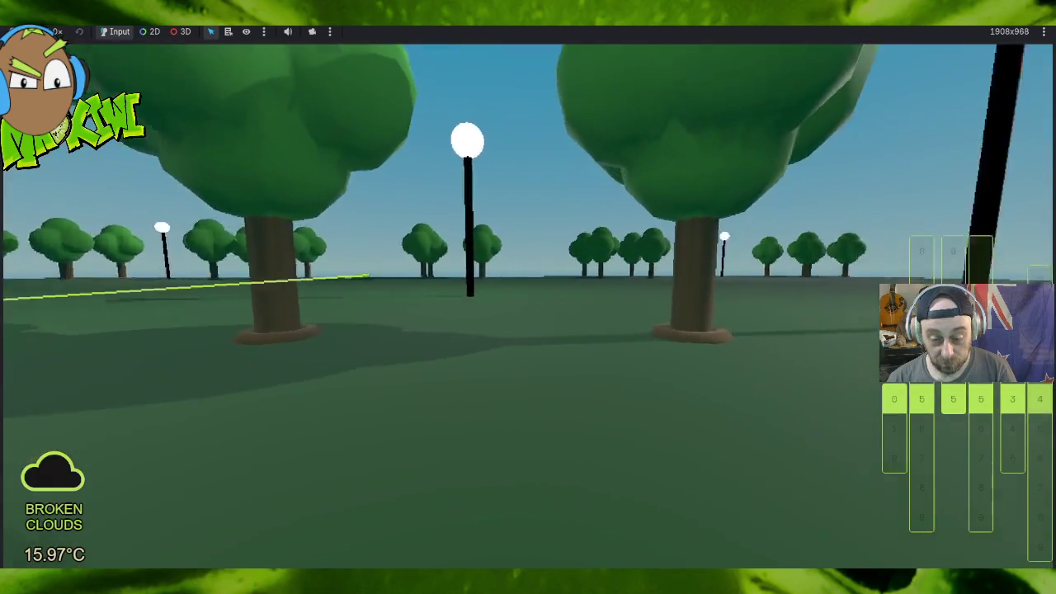
key(w)
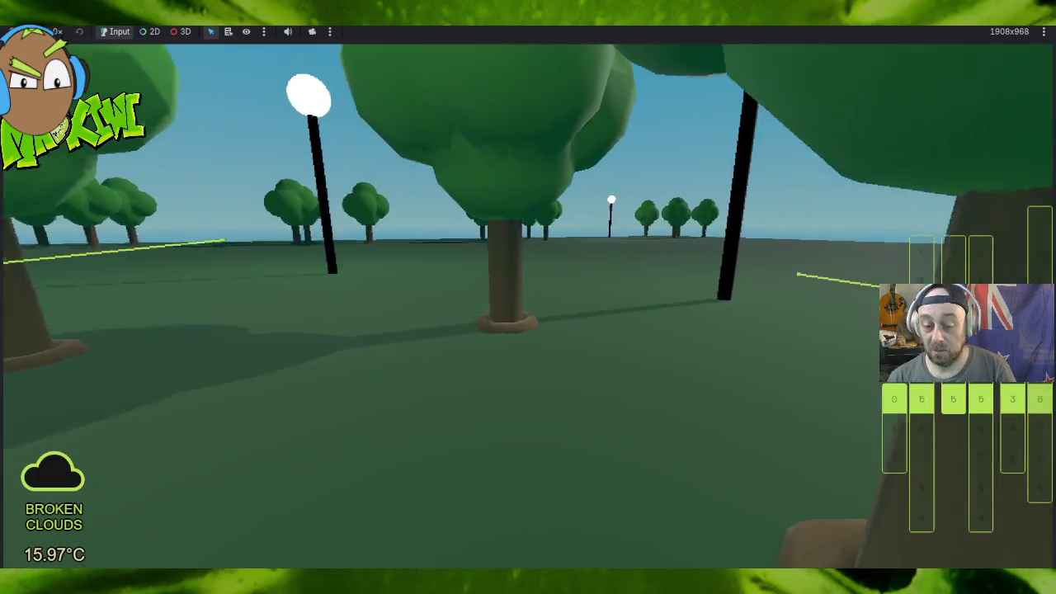
key(w)
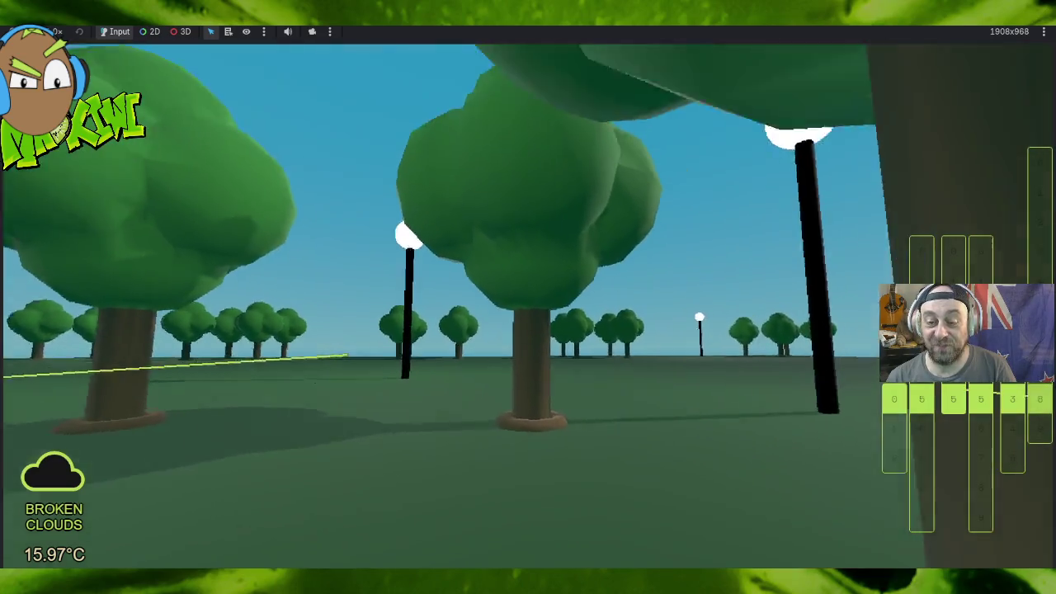
key(w)
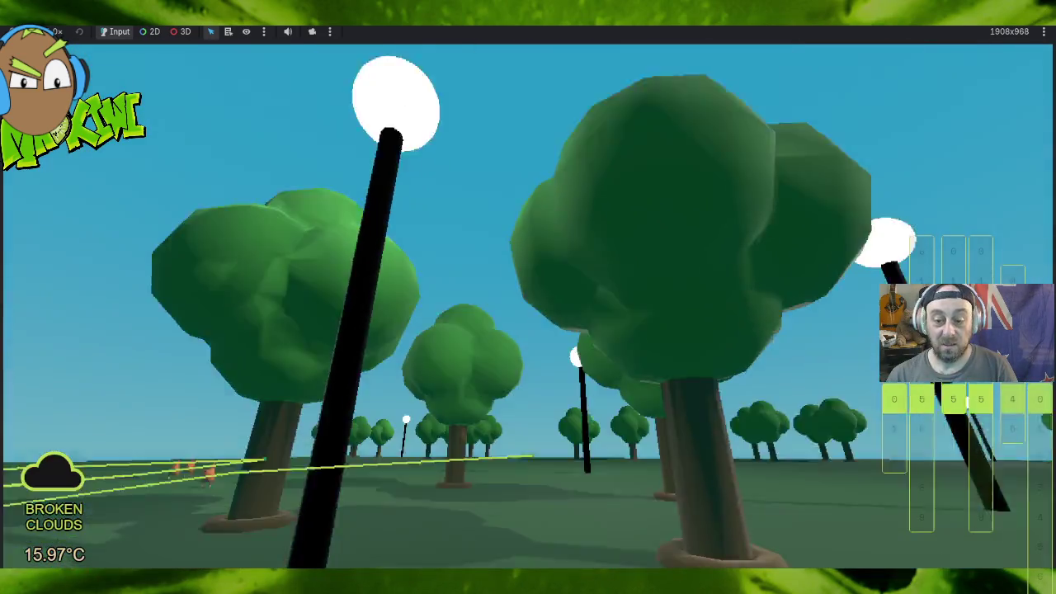
key(w)
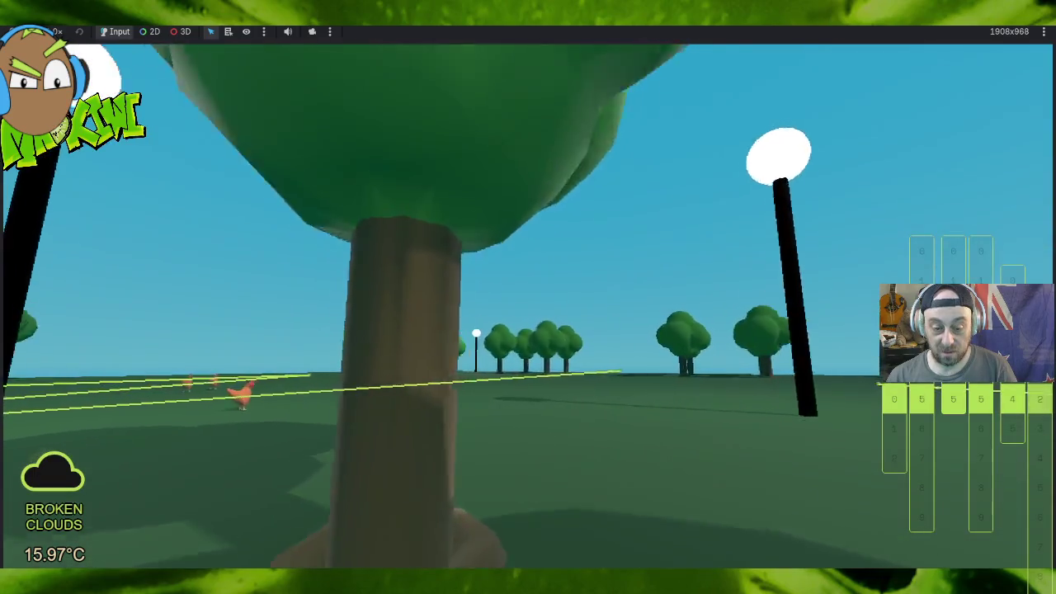
key(w)
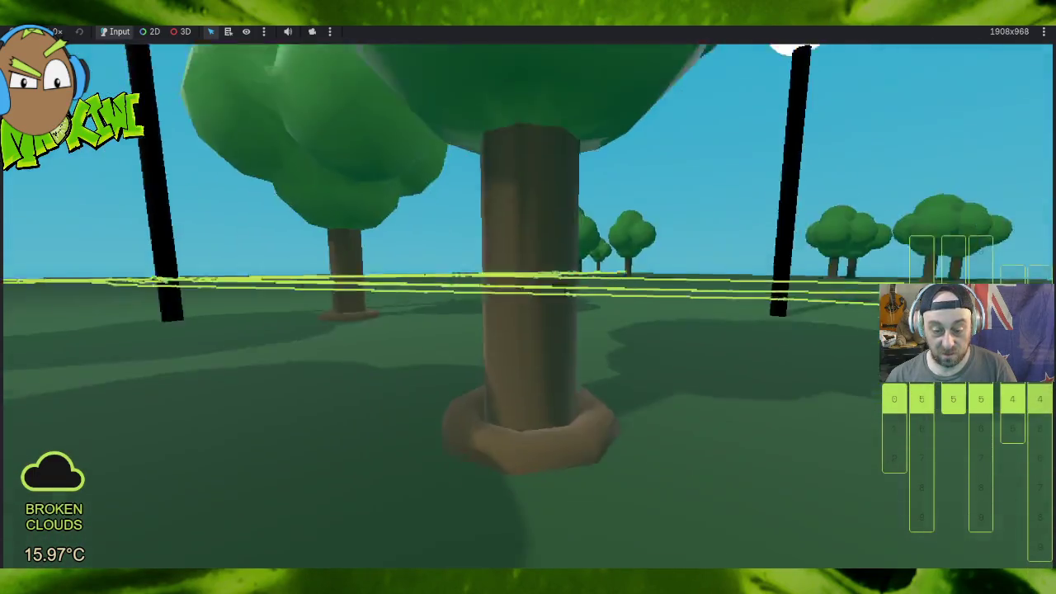
key(w)
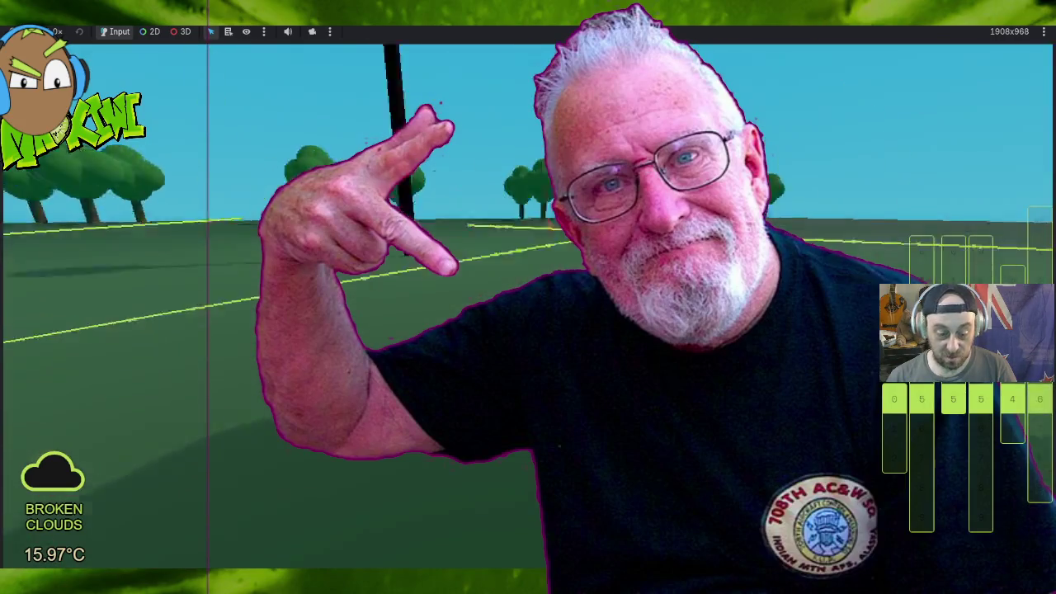
key(w)
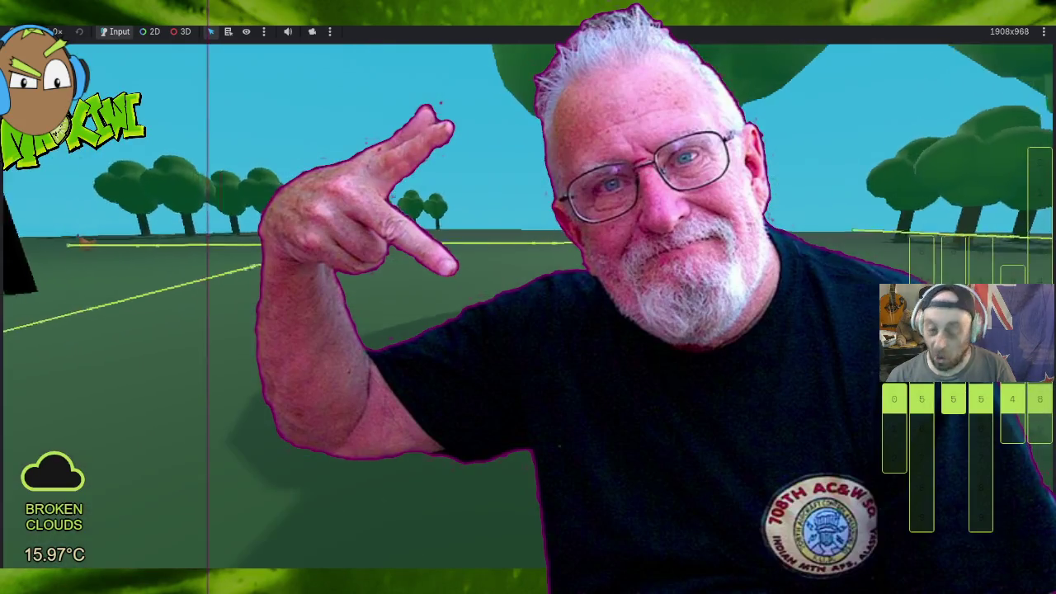
key(w)
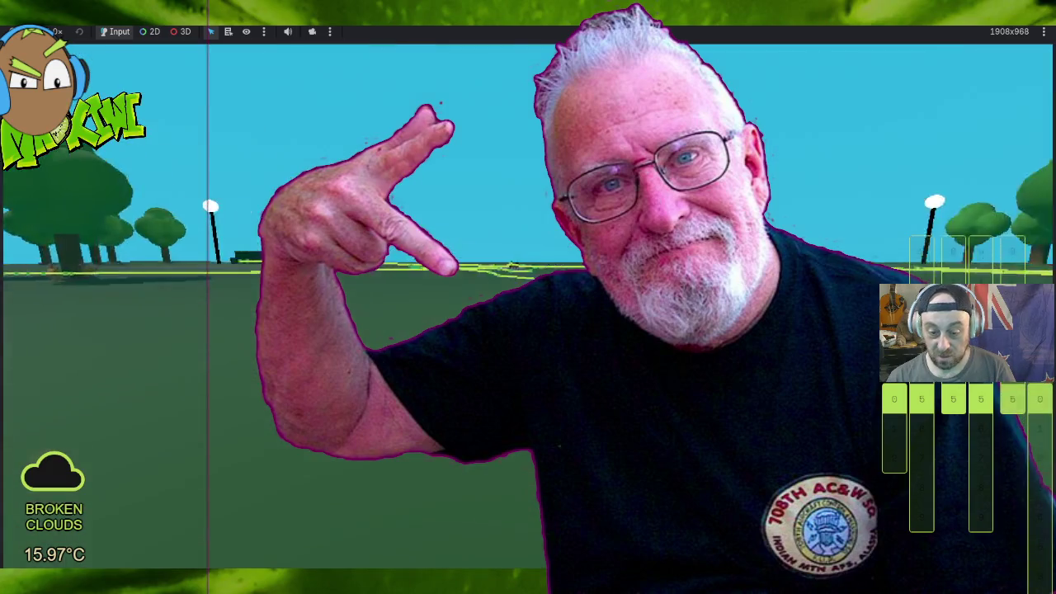
key(w)
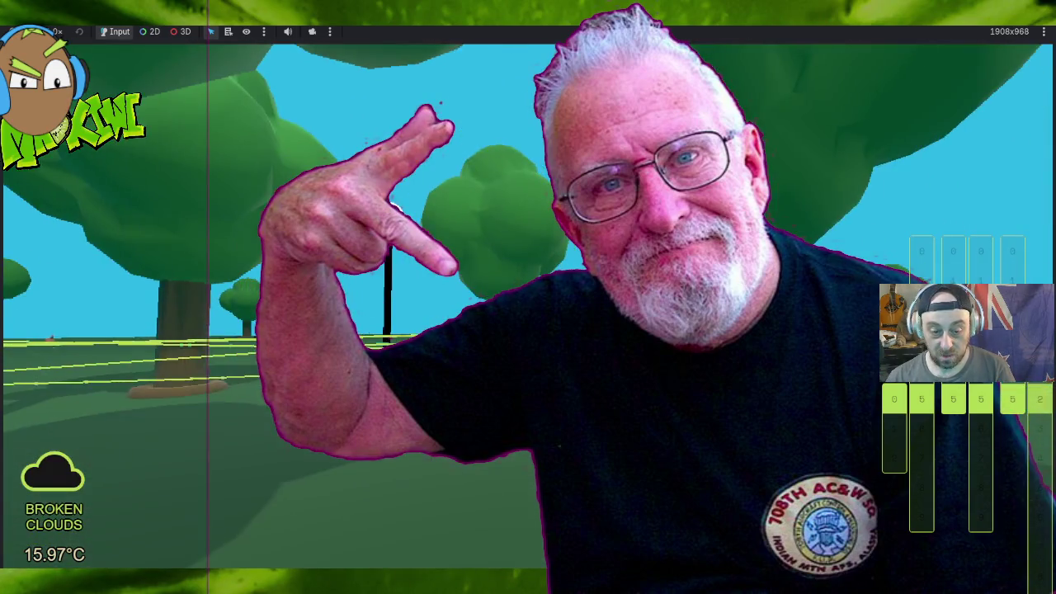
key(w)
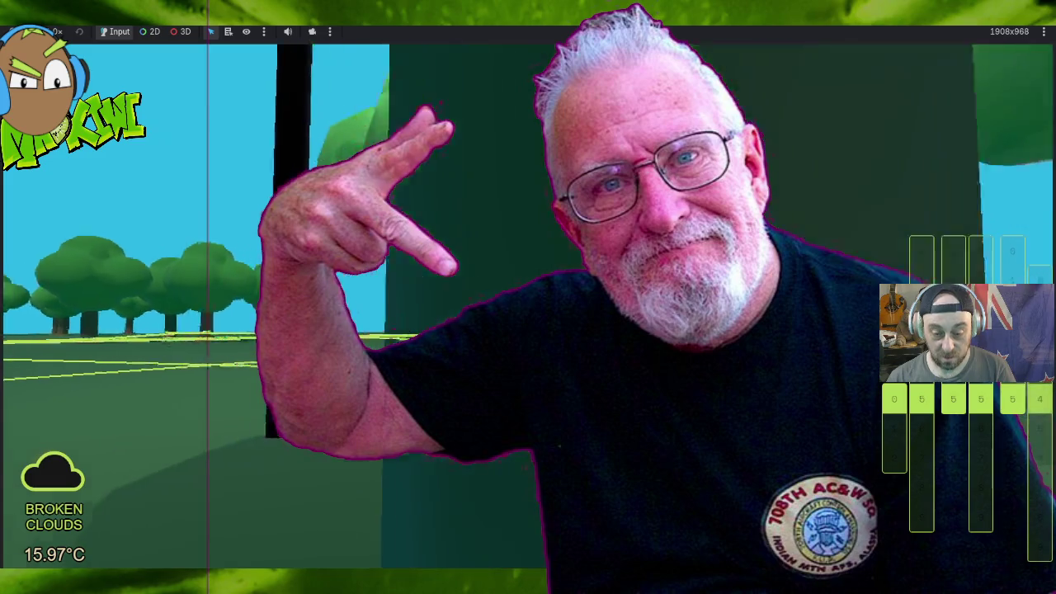
key(w)
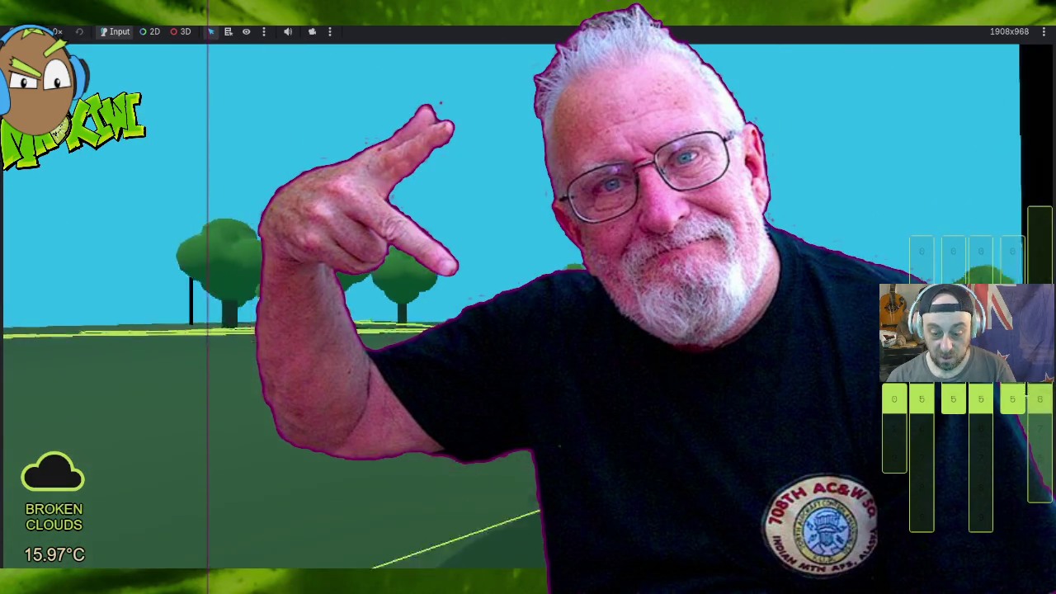
key(w)
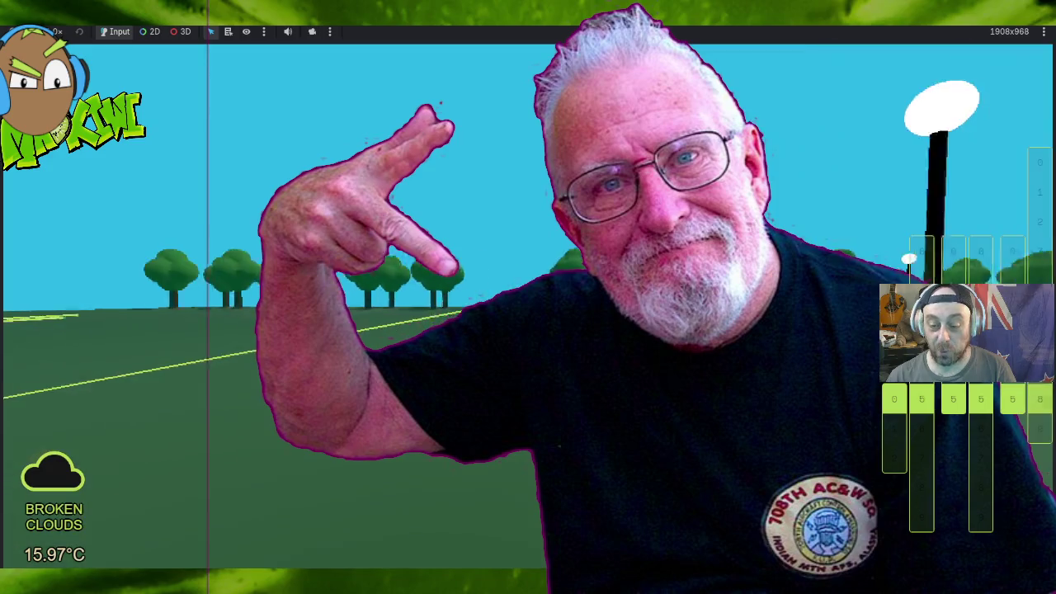
key(w)
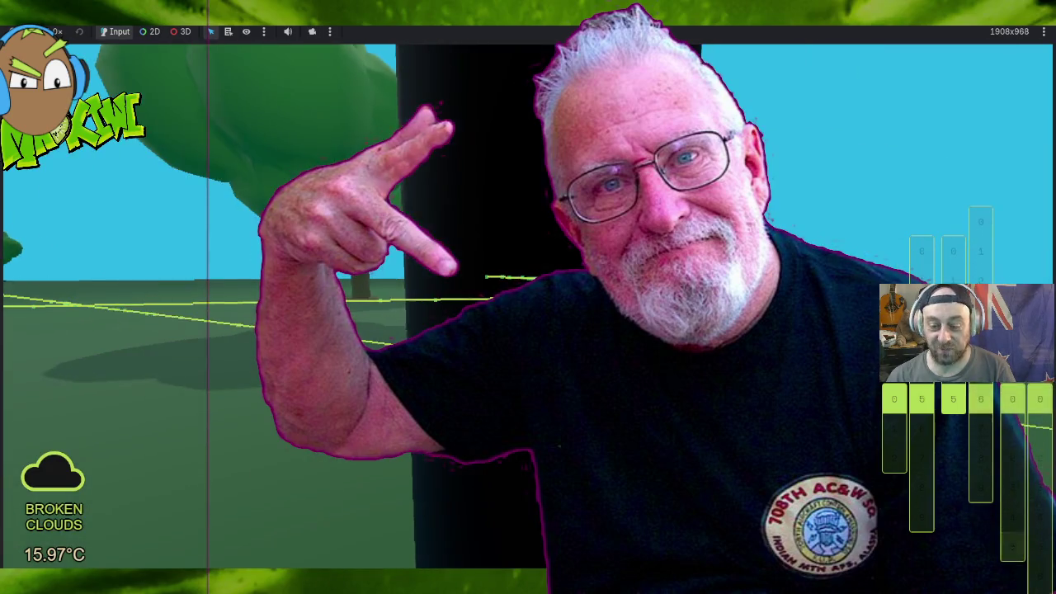
key(w)
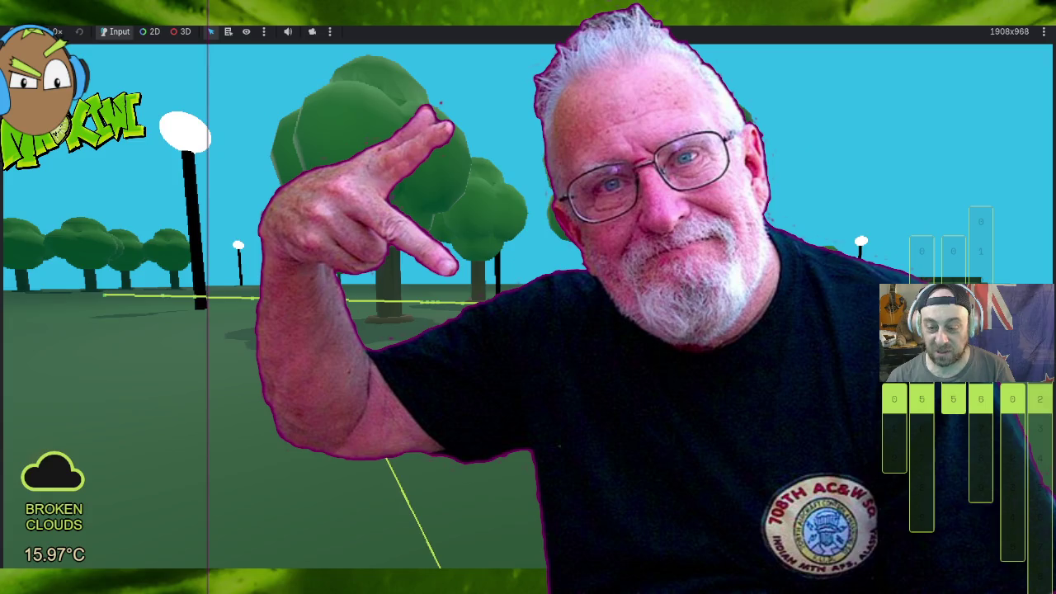
key(w)
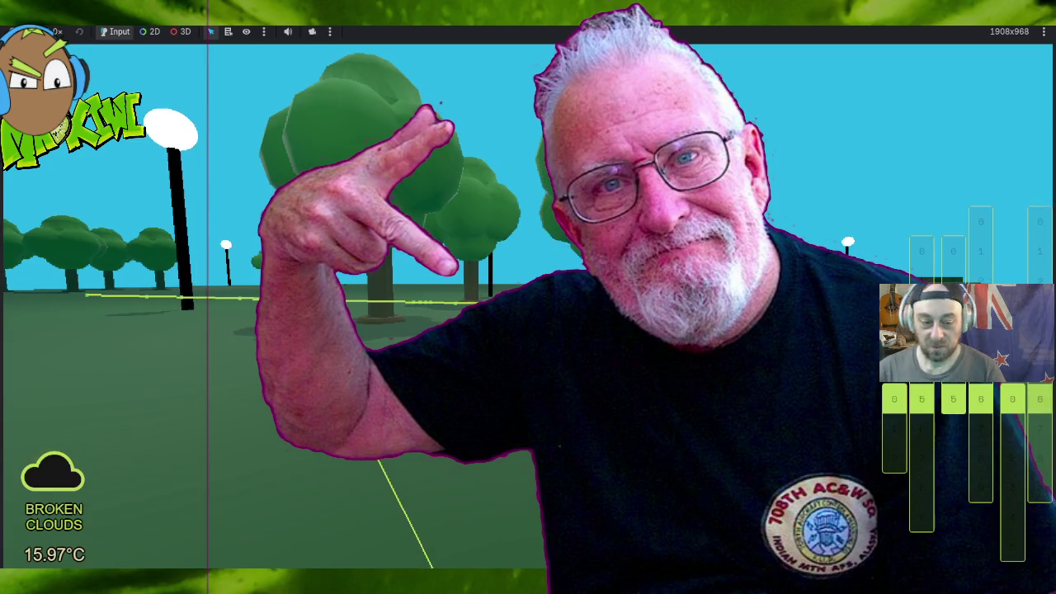
key(w)
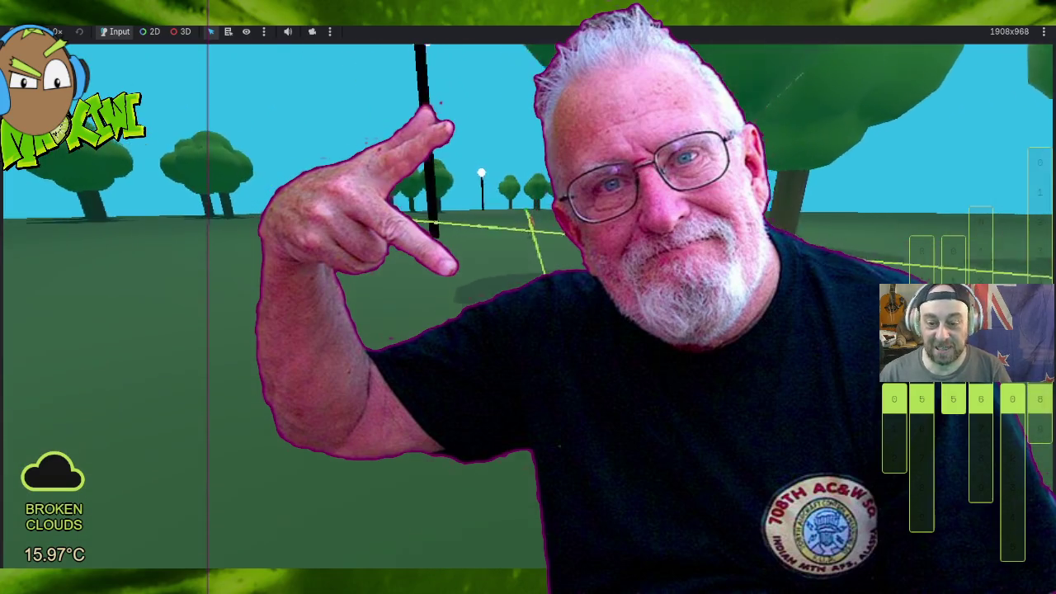
key(w)
key(w)
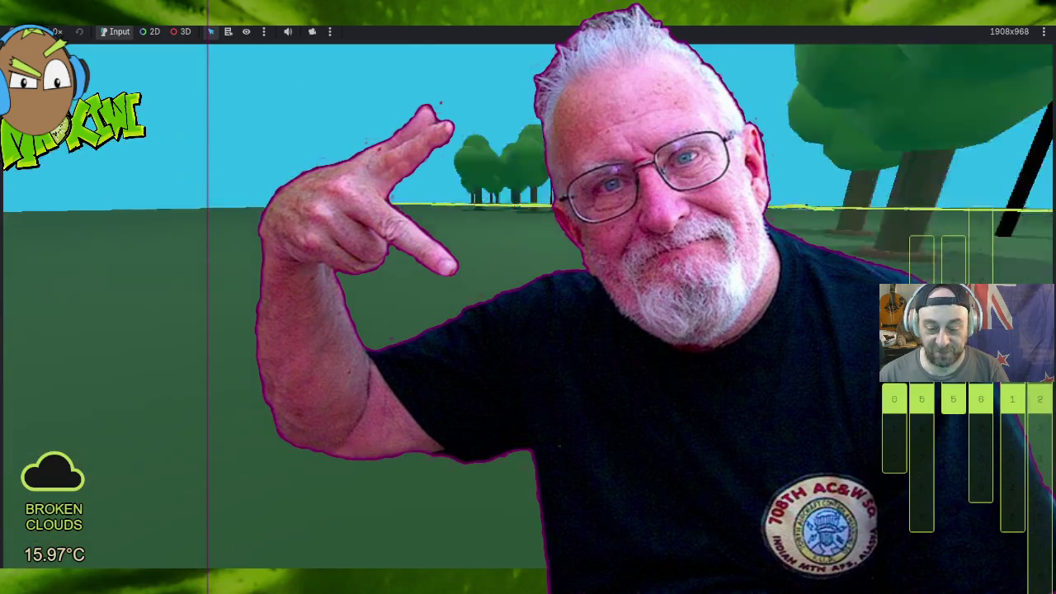
key(w)
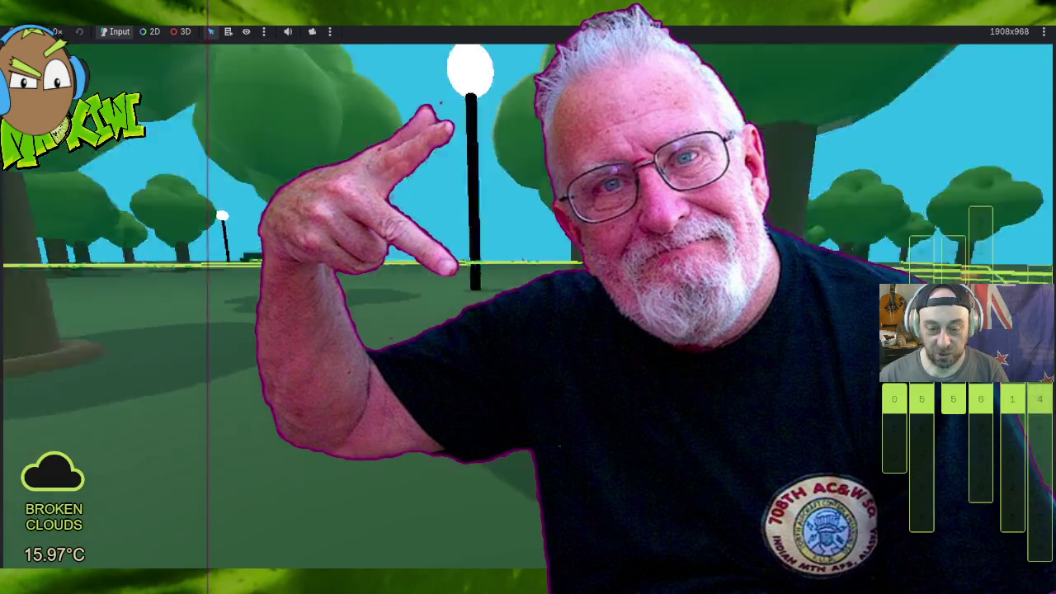
key(w)
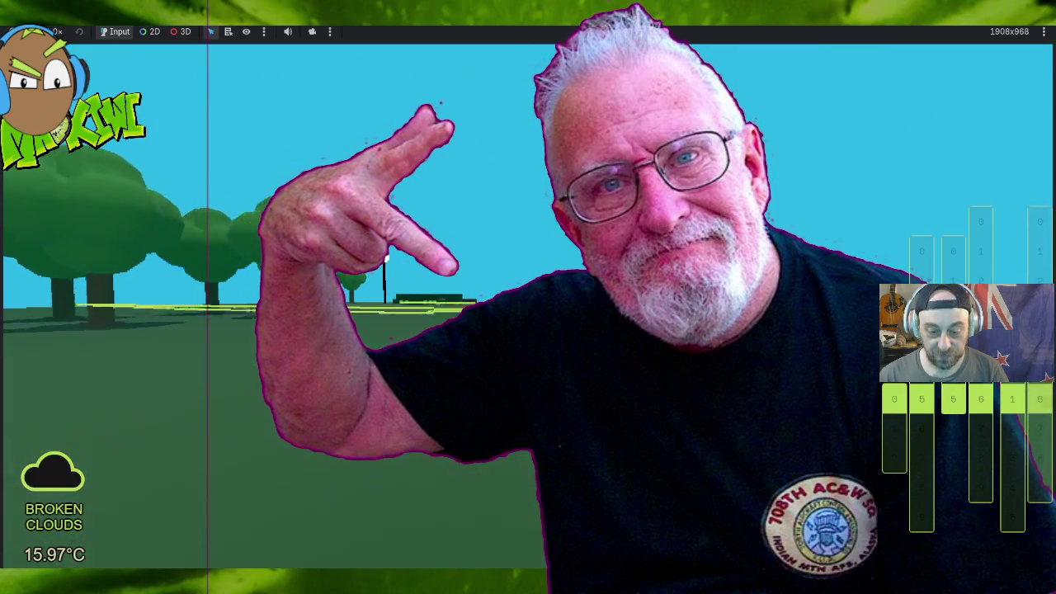
key(w)
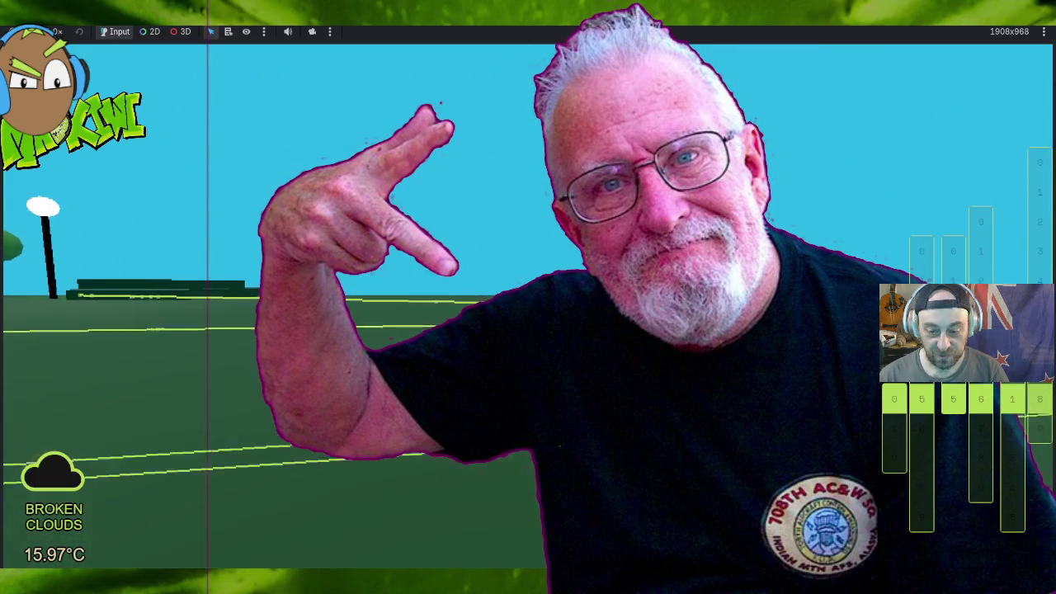
key(w)
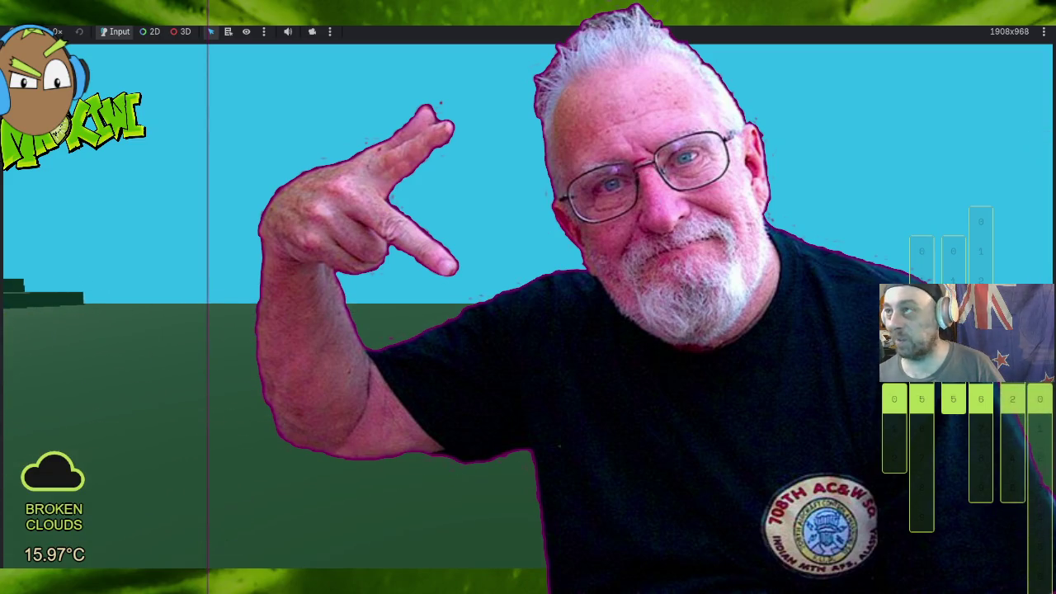
key(w)
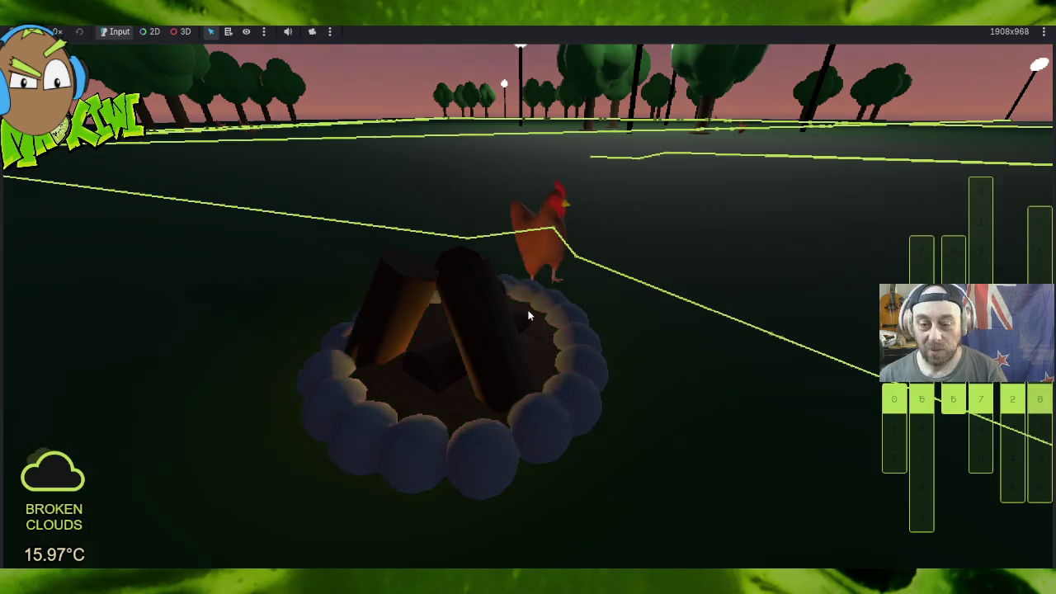
Step: Return to the editor and open chicken.gd from the chicken scene in the Script workspace
key(alt+Tab)
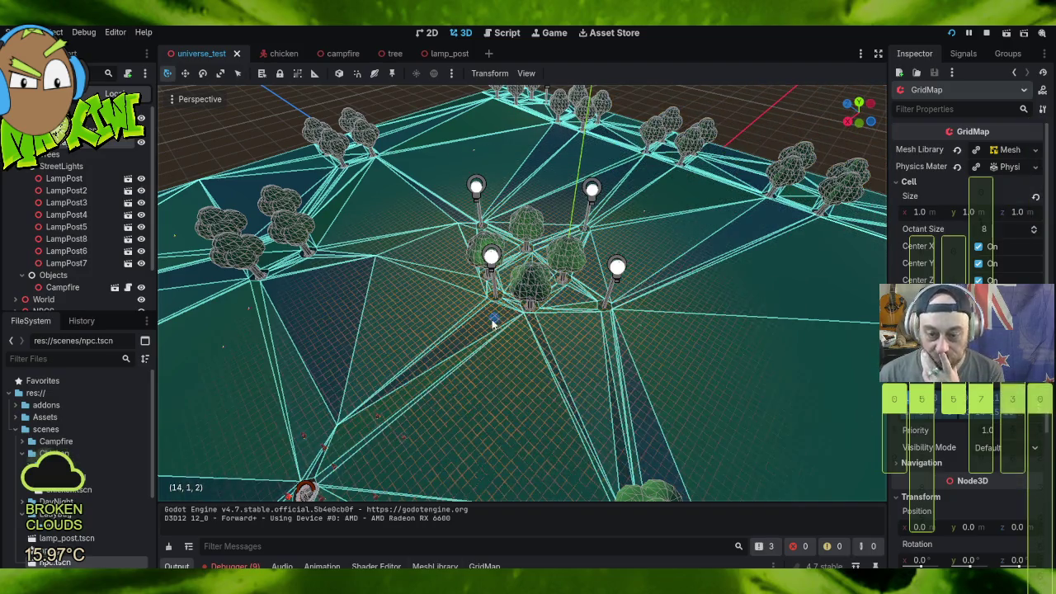
scroll(492, 323, up, 5)
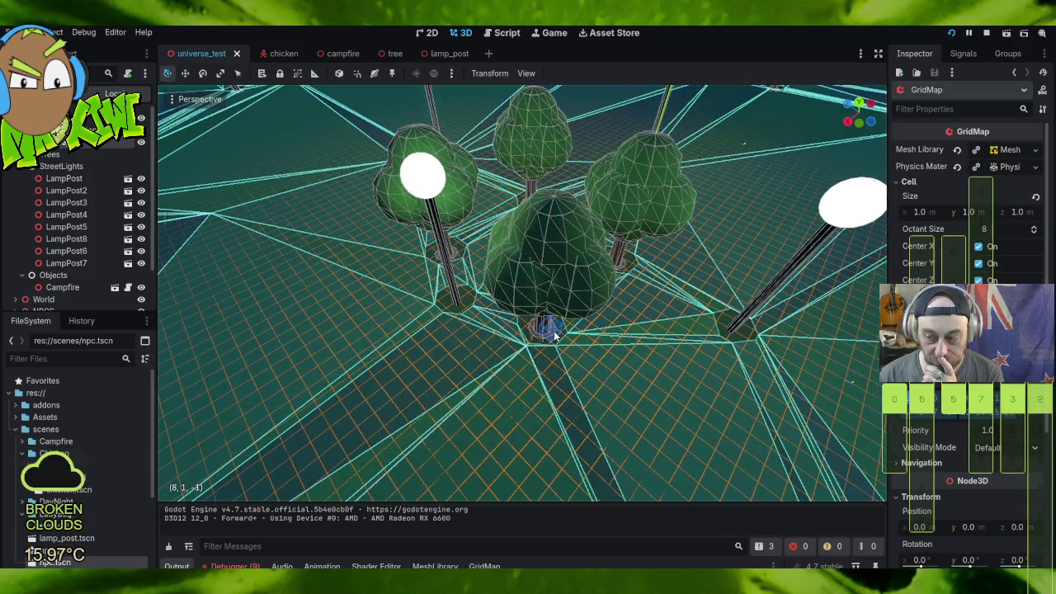
click(273, 54)
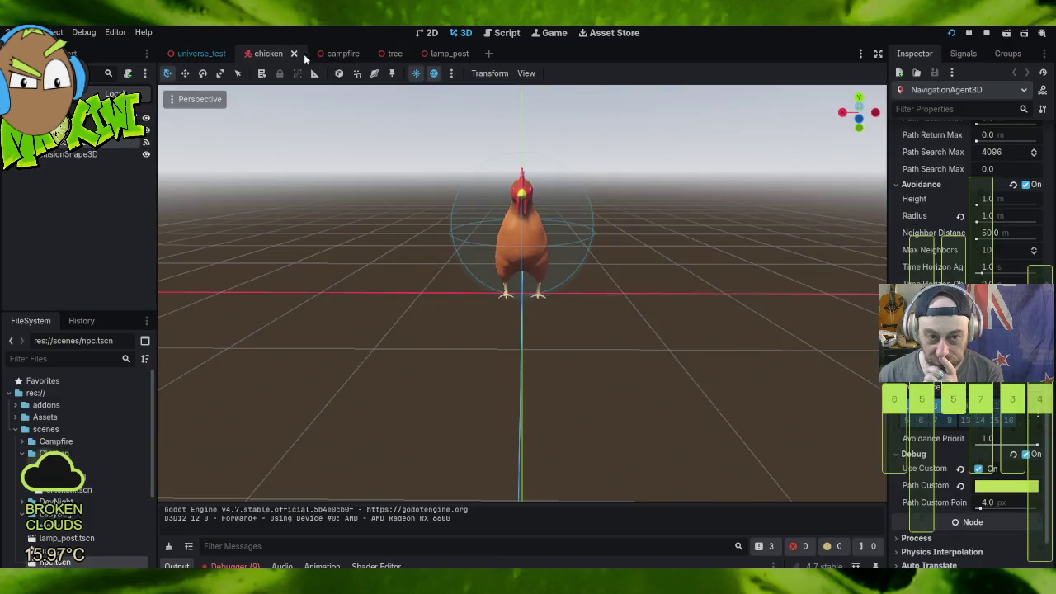
click(507, 33)
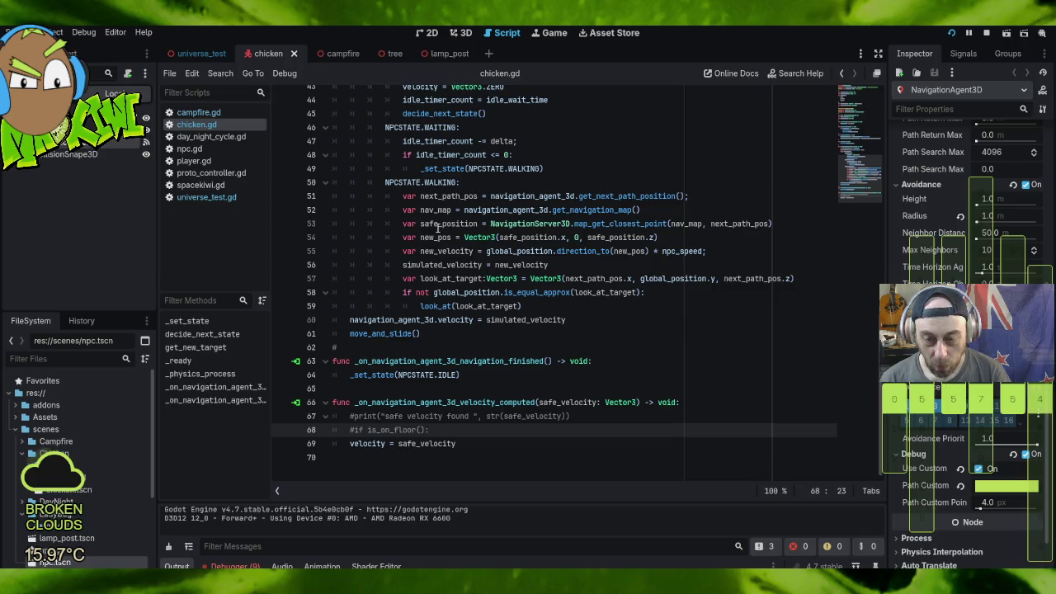
Step: Reuse the safe_position variable in place of new_pos on line 55
mouse_move(431, 237)
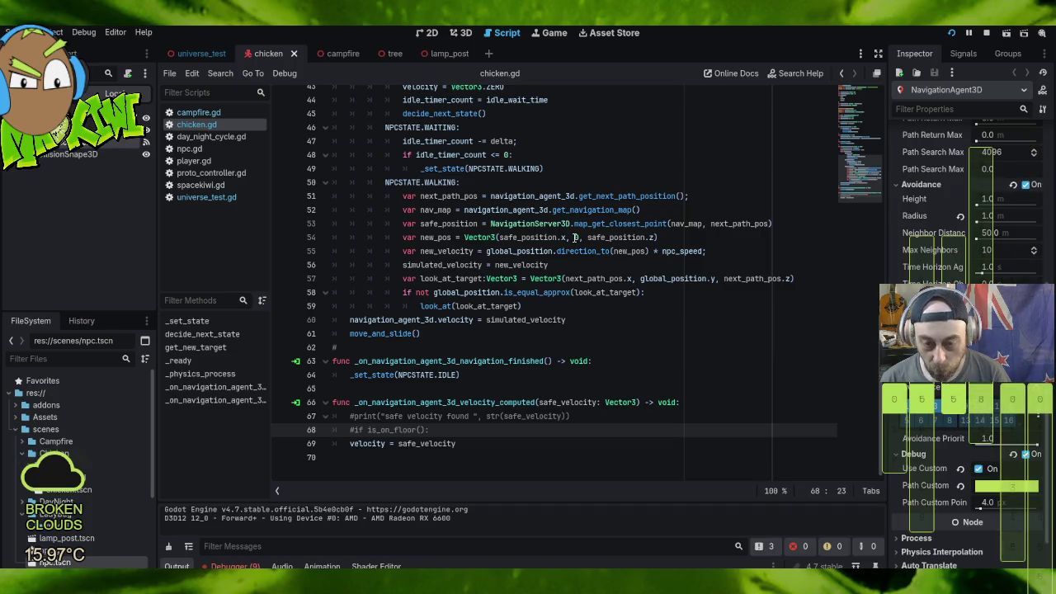
double_click(459, 224)
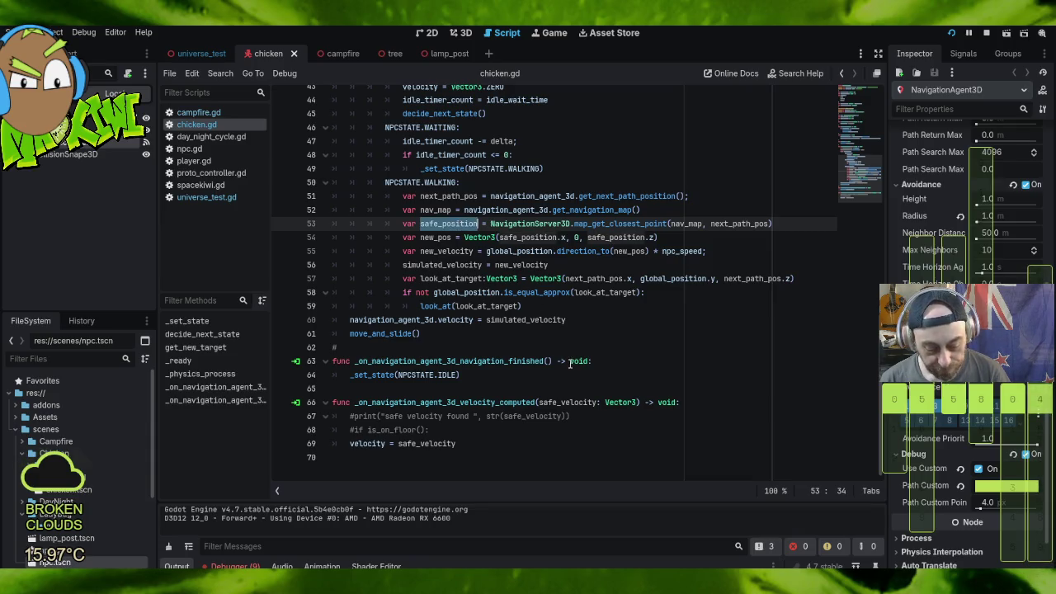
click(627, 251)
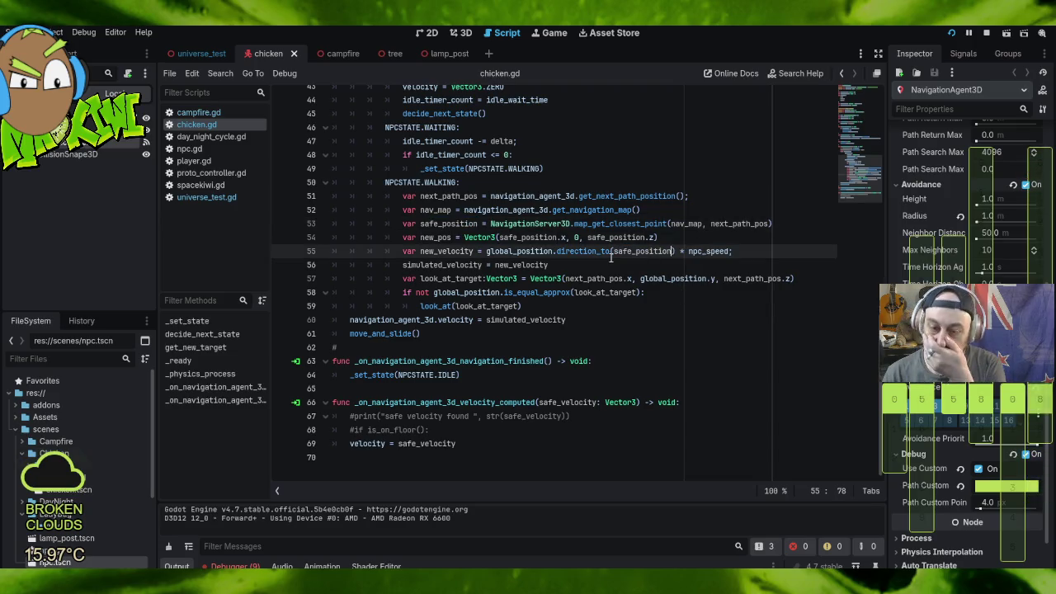
Step: Comment out the now-unused new_pos line, then stop and restart the game to watch the chickens
scroll(728, 244, up, 1)
click(673, 248)
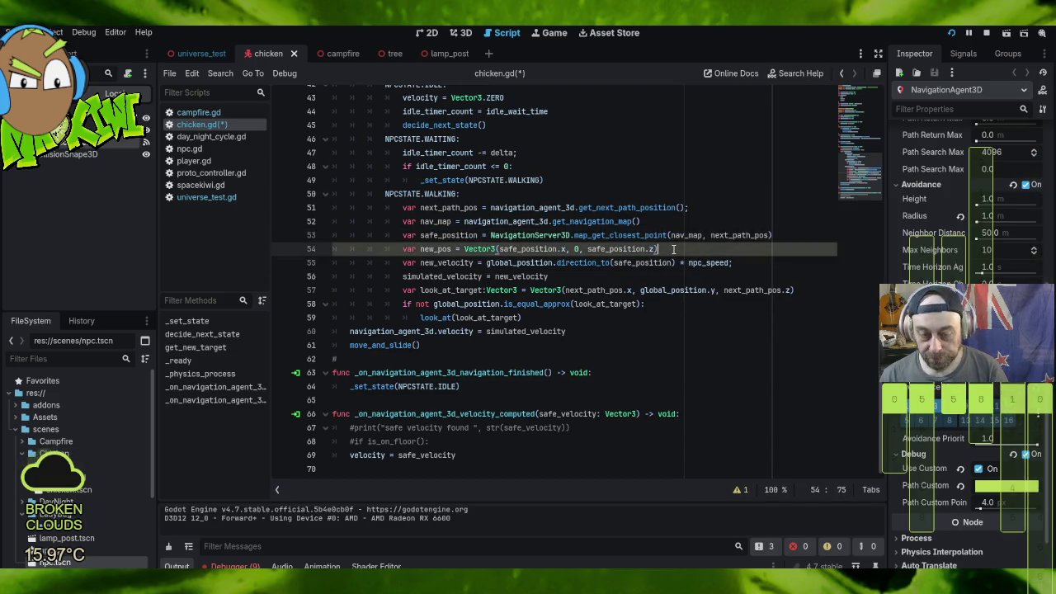
key(Down)
key(Down)
key(Down)
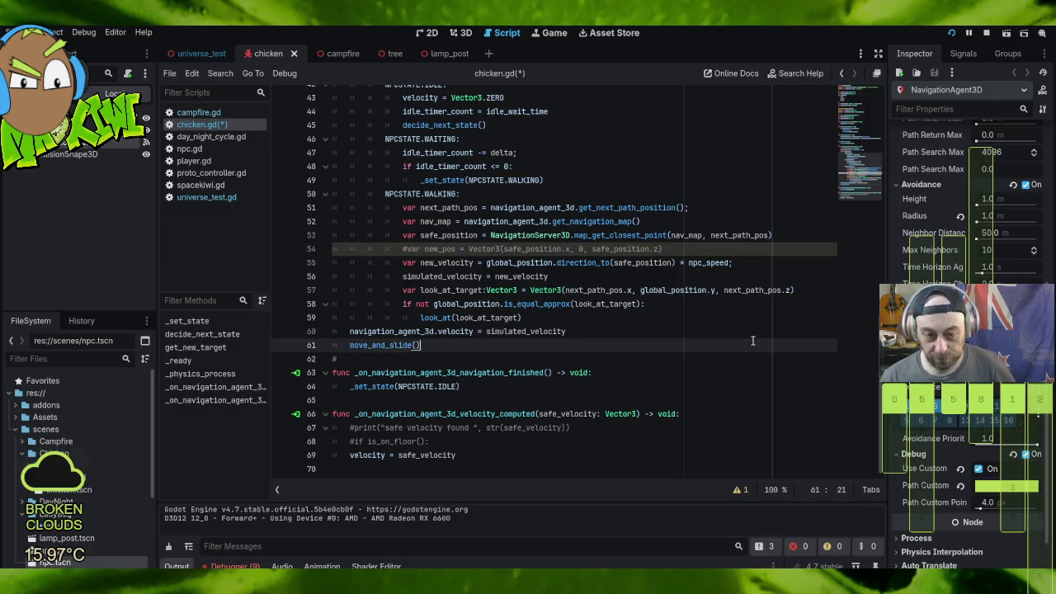
scroll(718, 128, up, 1)
click(986, 34)
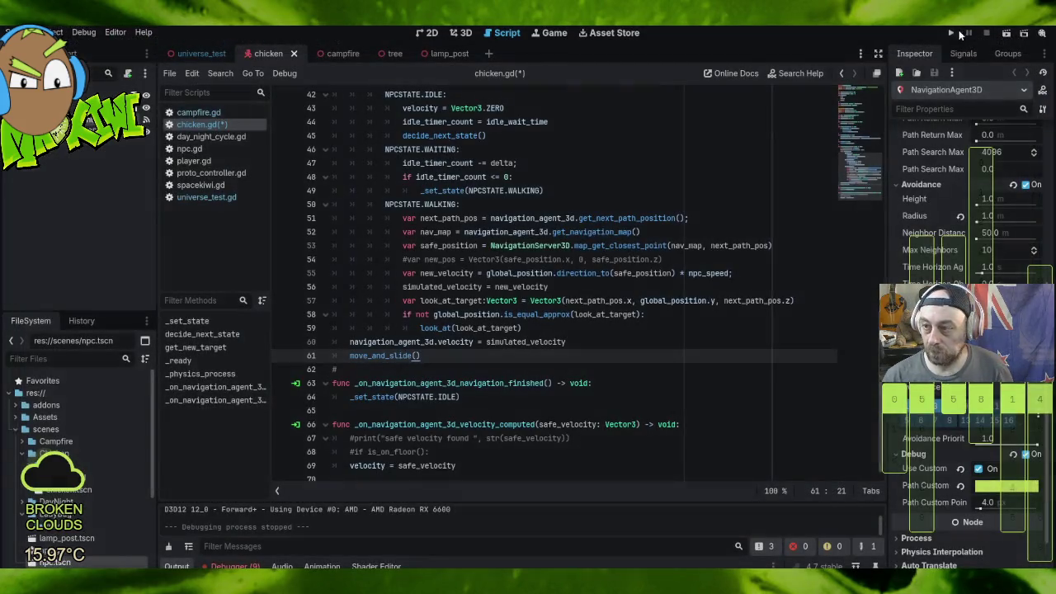
click(949, 35)
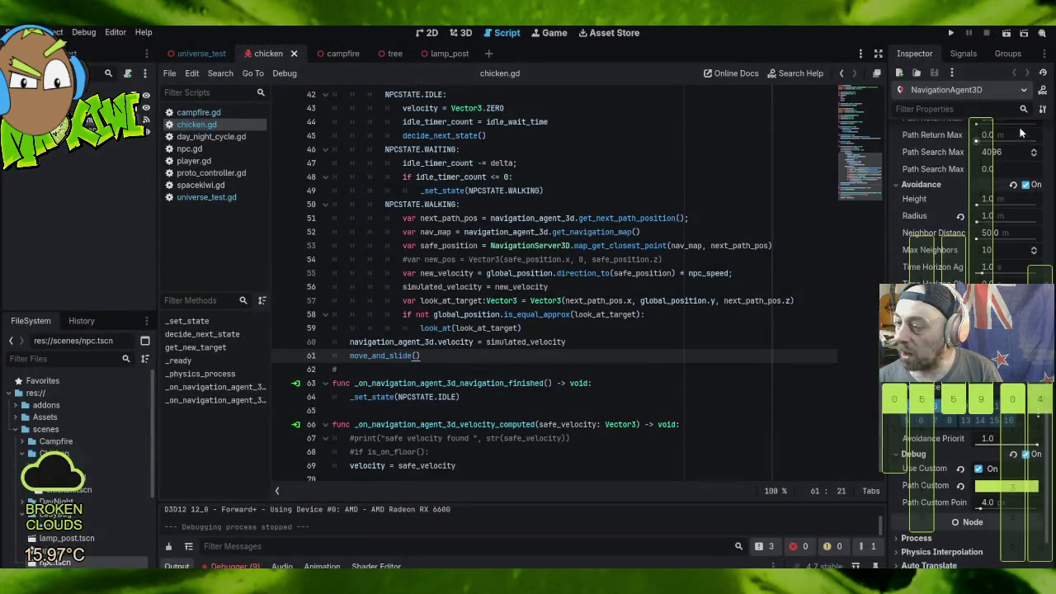
Step: Browse the chicken's nodes and show the chicken scene in the 3D view, orbiting around it
scroll(990, 231, up, 5)
click(1008, 196)
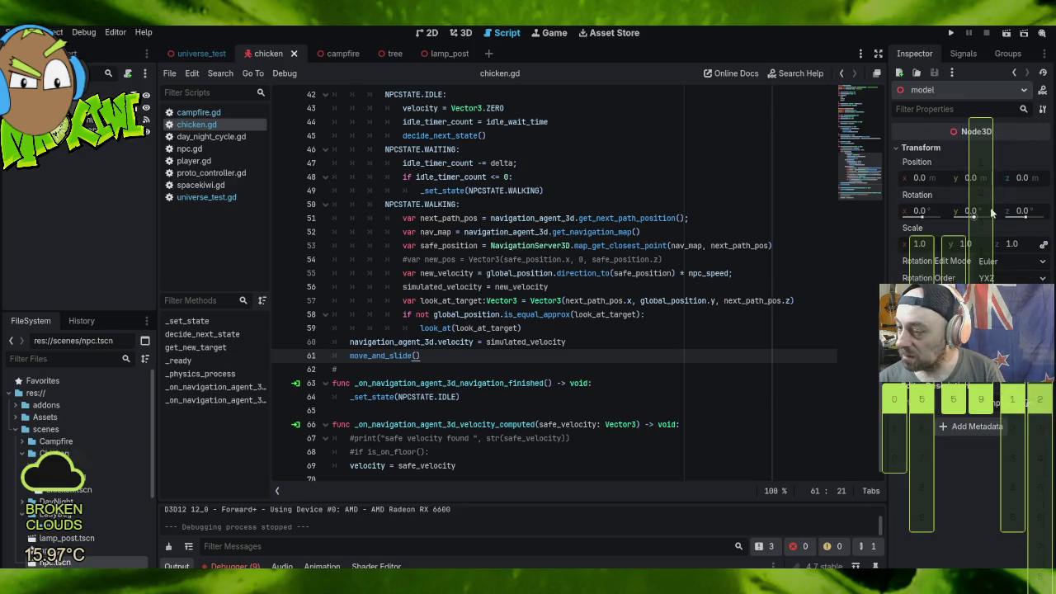
key(Up)
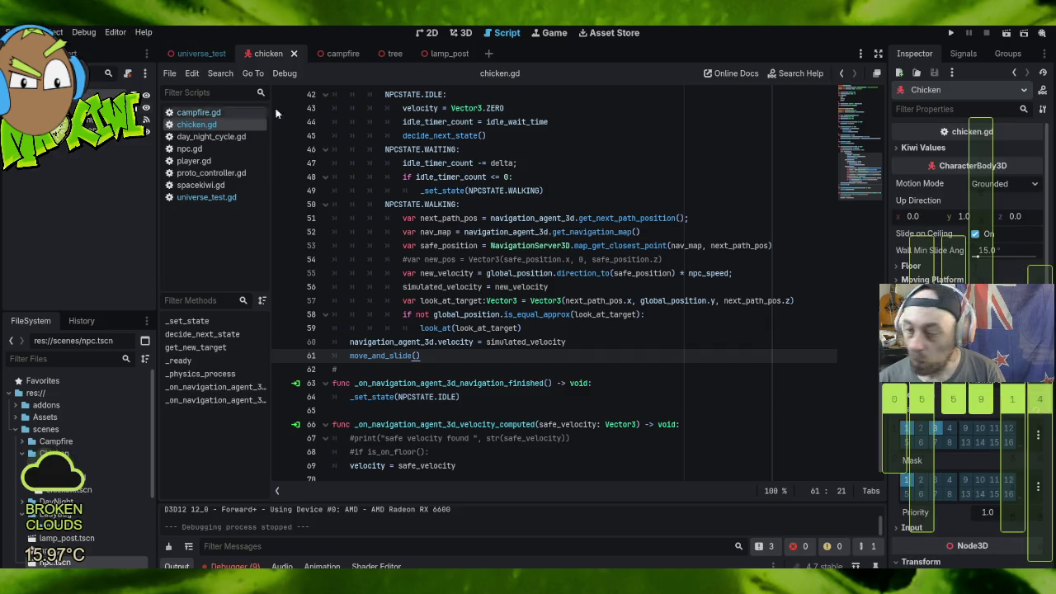
key(Down)
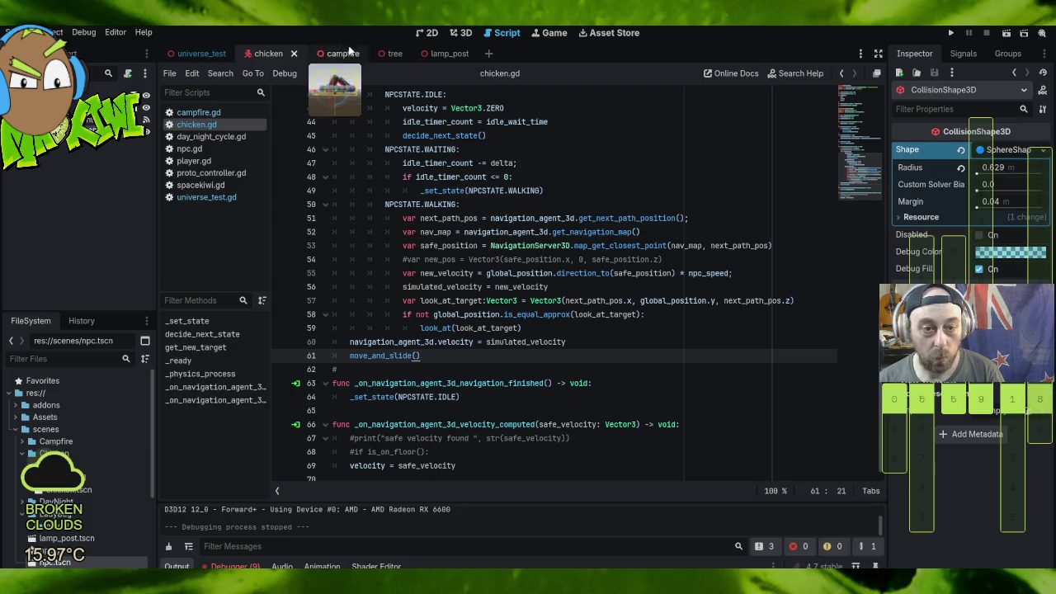
click(461, 32)
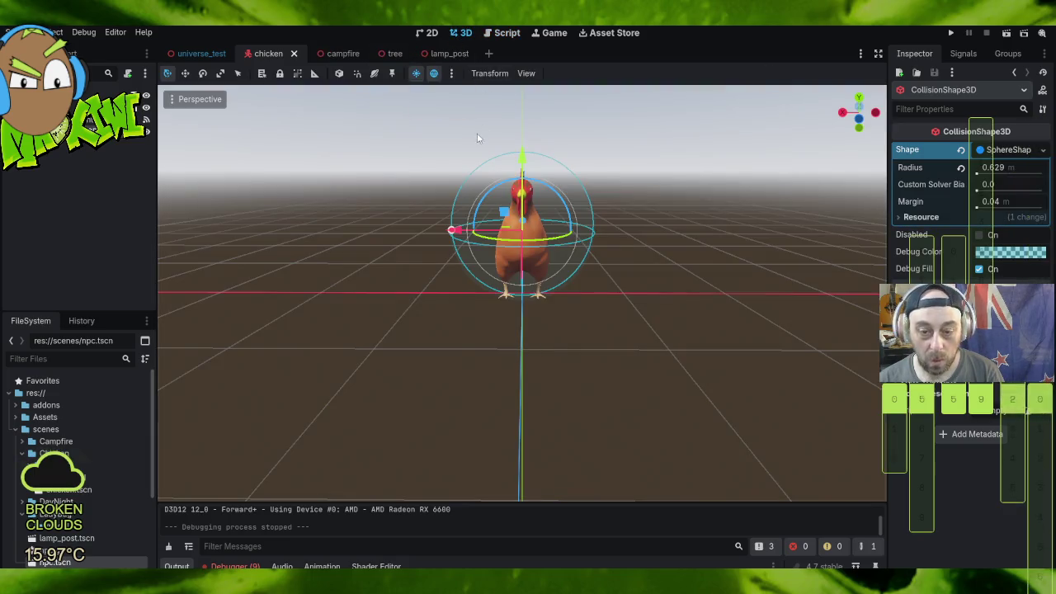
mouse_move(711, 228)
mouse_down()
mouse_move(614, 220)
mouse_move(533, 232)
mouse_move(577, 233)
mouse_move(569, 229)
mouse_up()
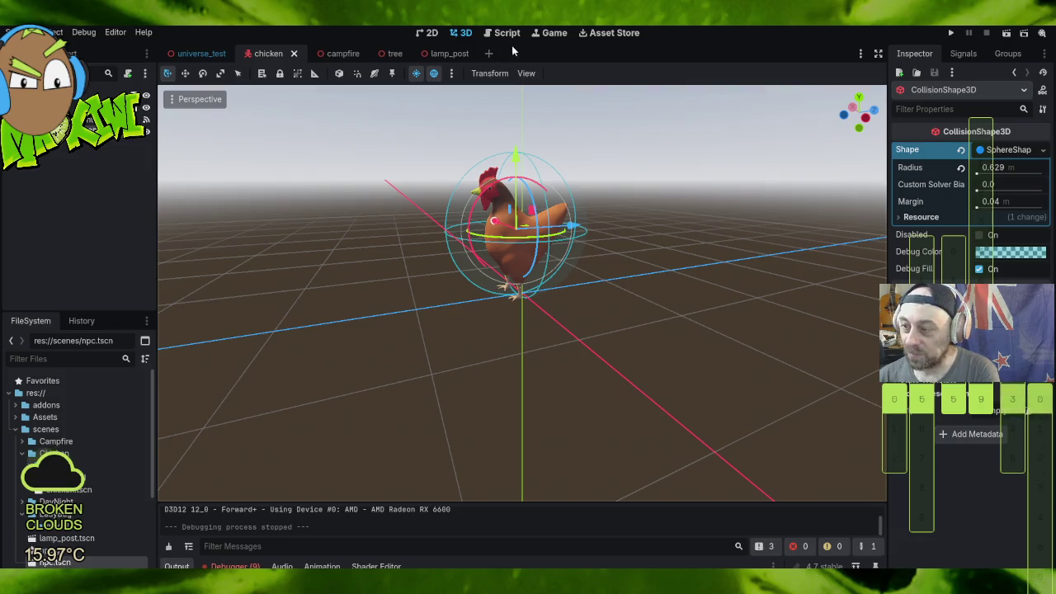
Step: Set the NavigationAgent3D Path Height Offset to -0.3 m and run the project
mouse_move(1020, 174)
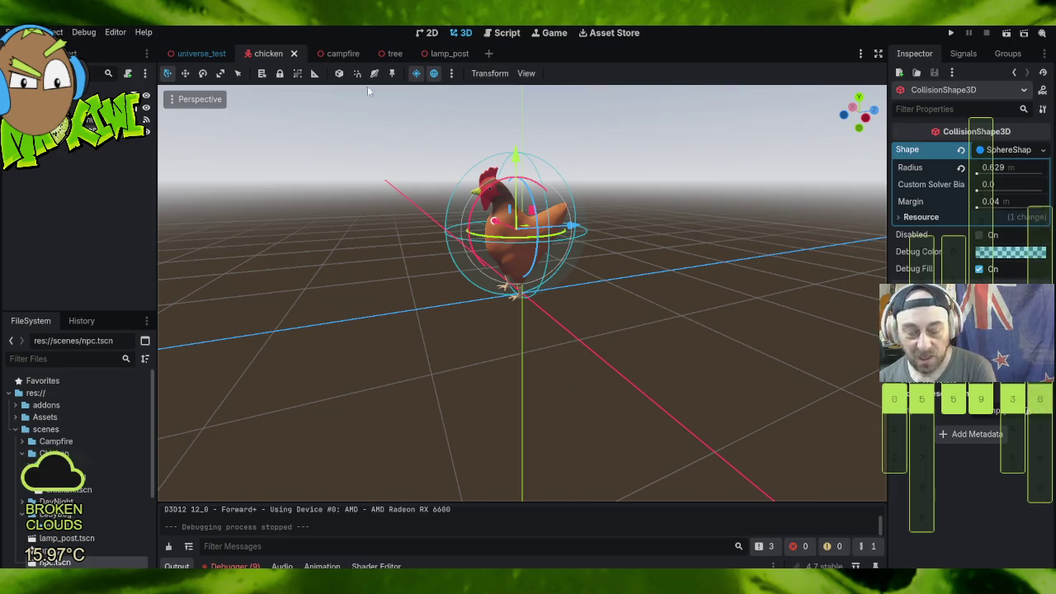
click(90, 131)
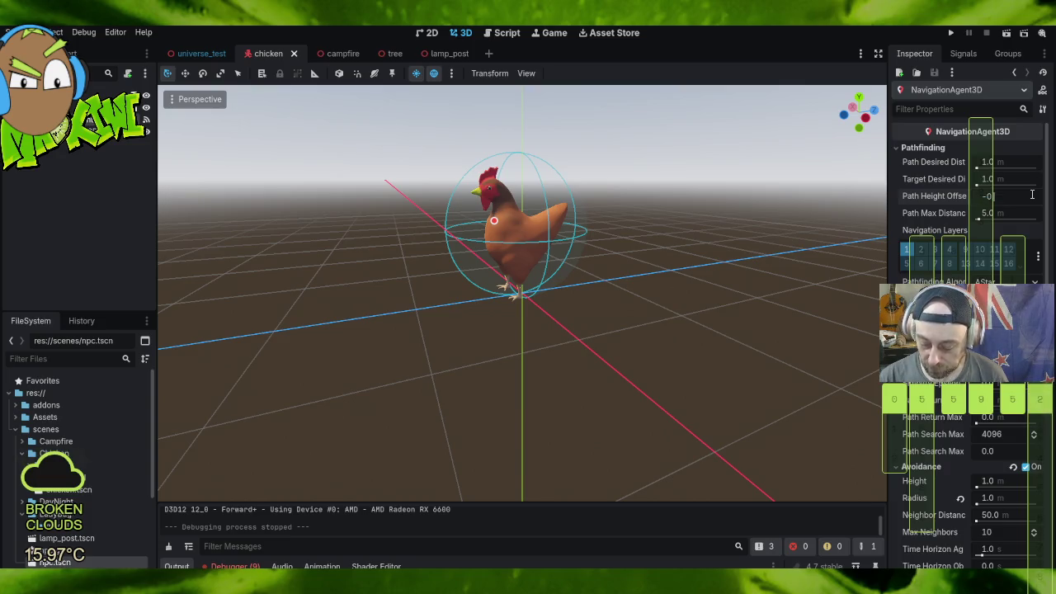
text(.3)
key(Return)
click(638, 263)
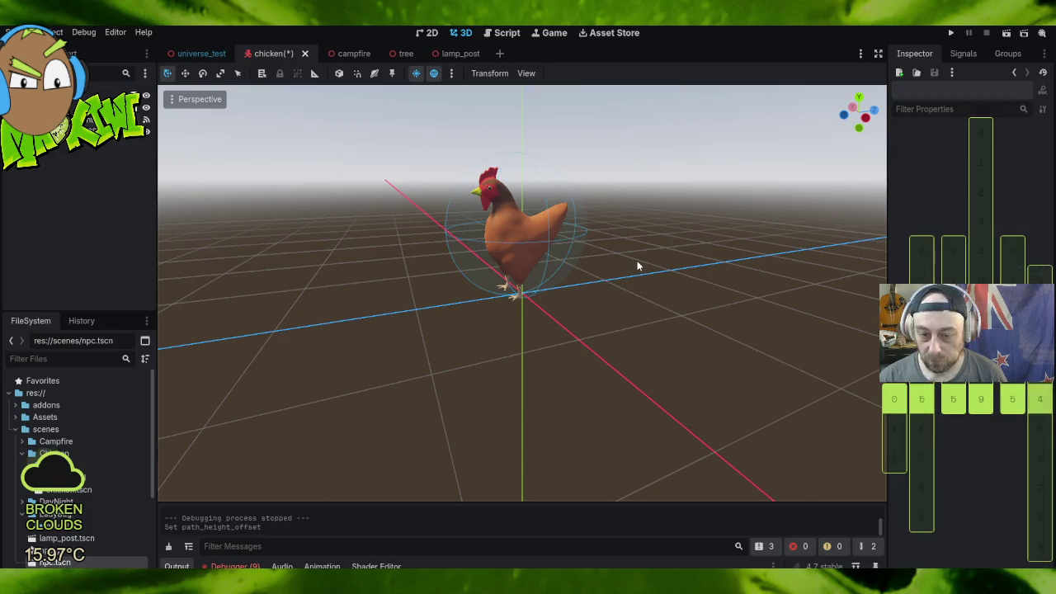
click(953, 32)
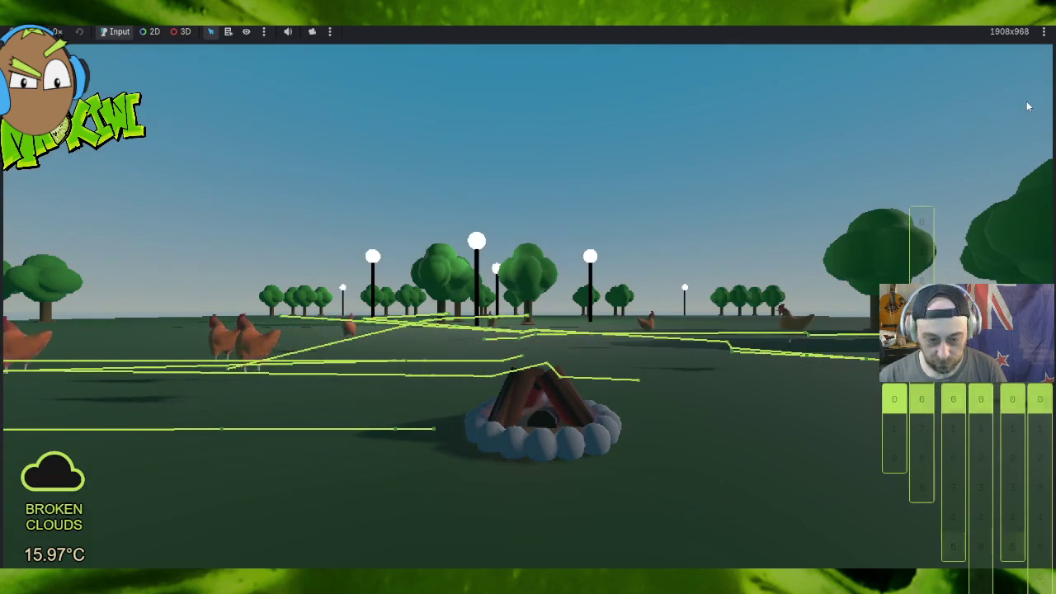
Step: Look around the running park with the in-game camera, then quit back to the editor with F8
click(577, 185)
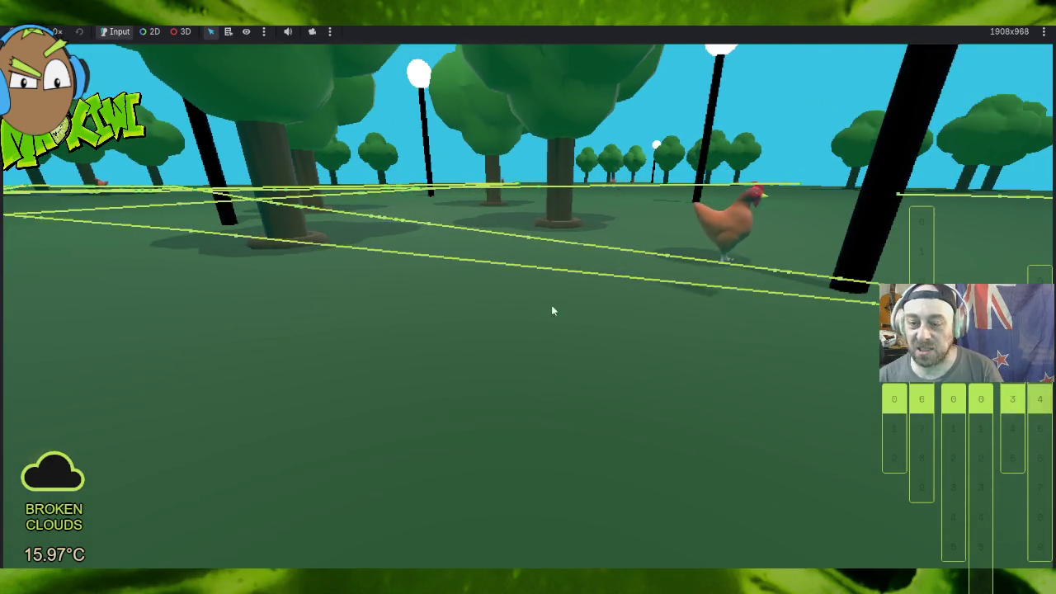
key(F8)
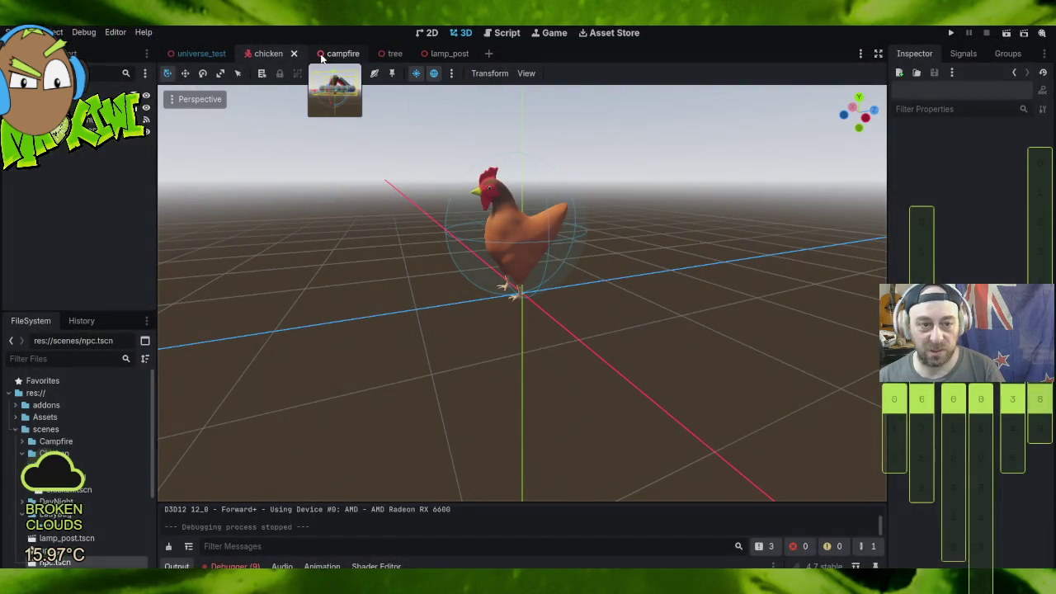
Step: In chicken.gd, cut the gravity line from the top of _physics_process
click(505, 33)
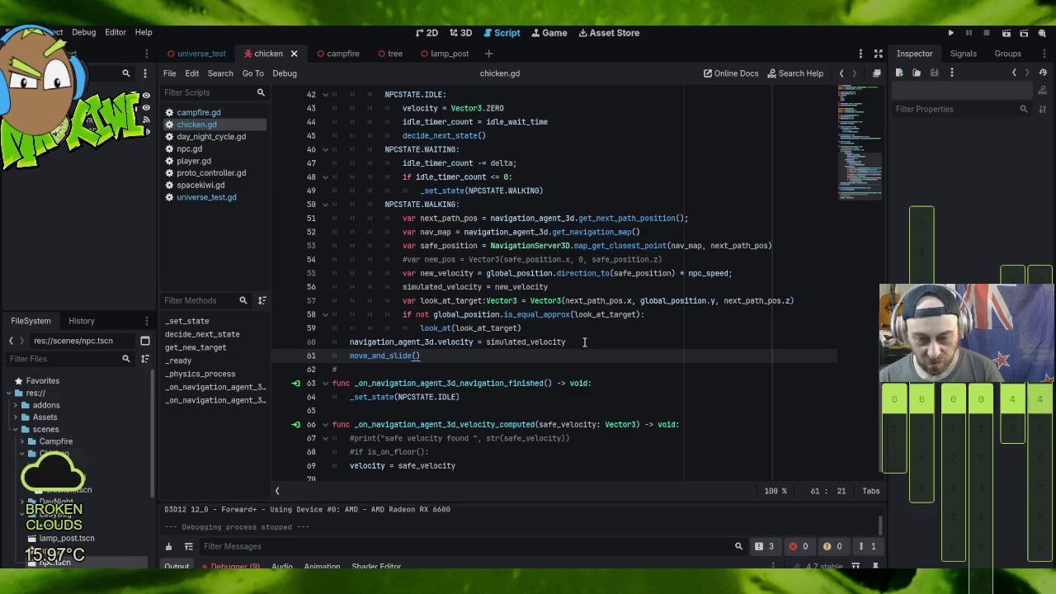
scroll(586, 341, up, 2)
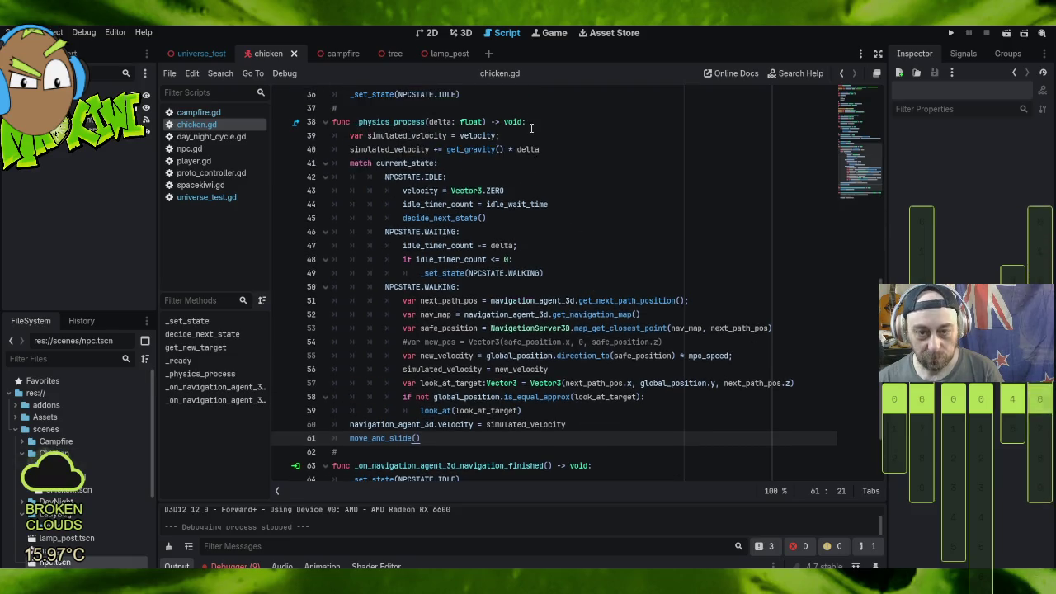
drag(528, 135, 570, 144)
key(ctrl+c)
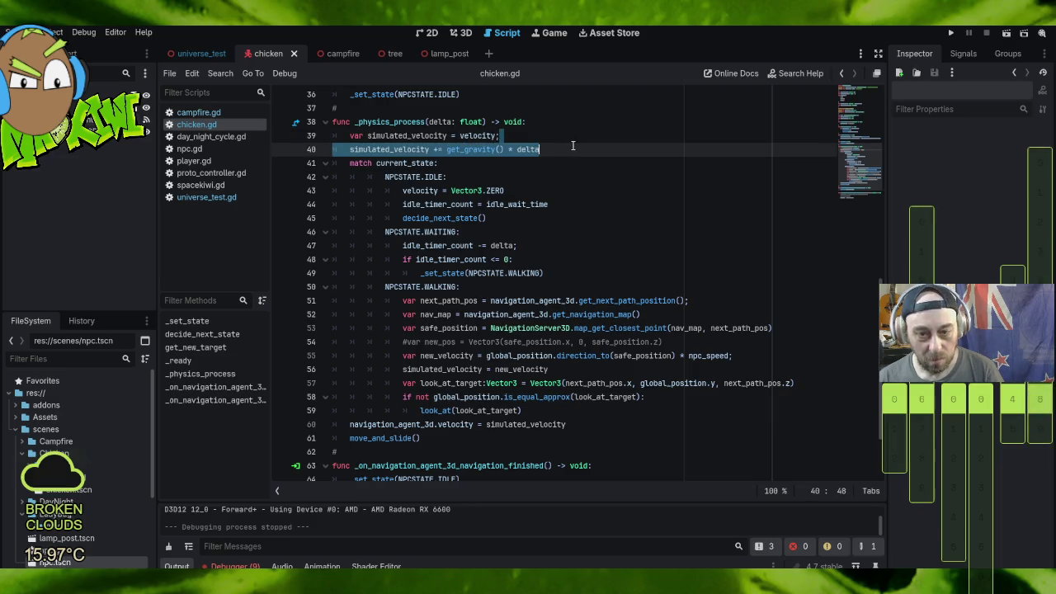
key(BackSpace)
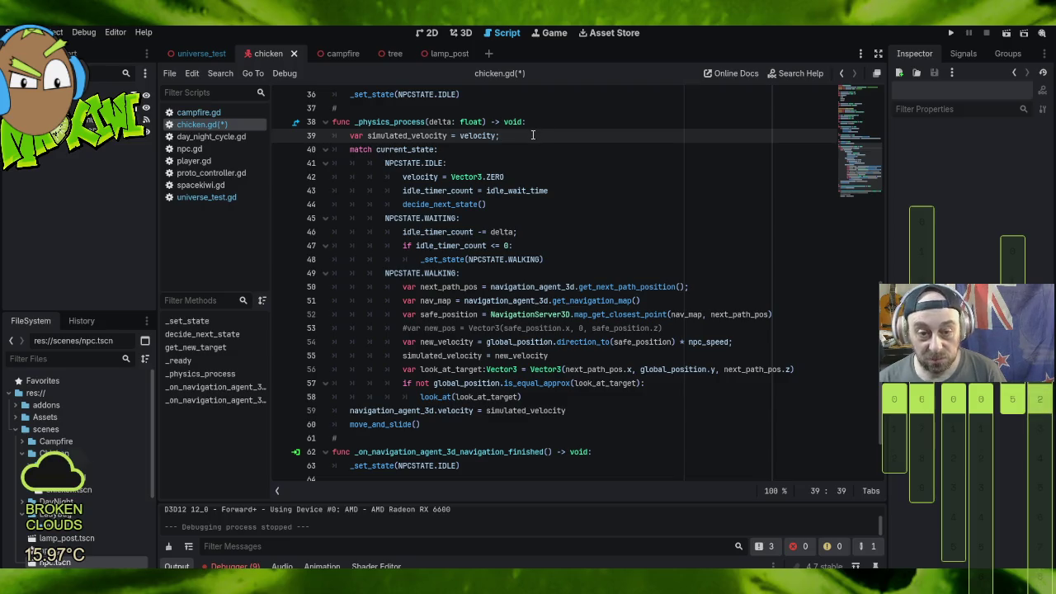
Step: Paste the gravity line above navigation_agent_3d.velocity, delete the extra copy, and run the game
scroll(544, 157, down, 2)
click(583, 337)
key(ctrl+v)
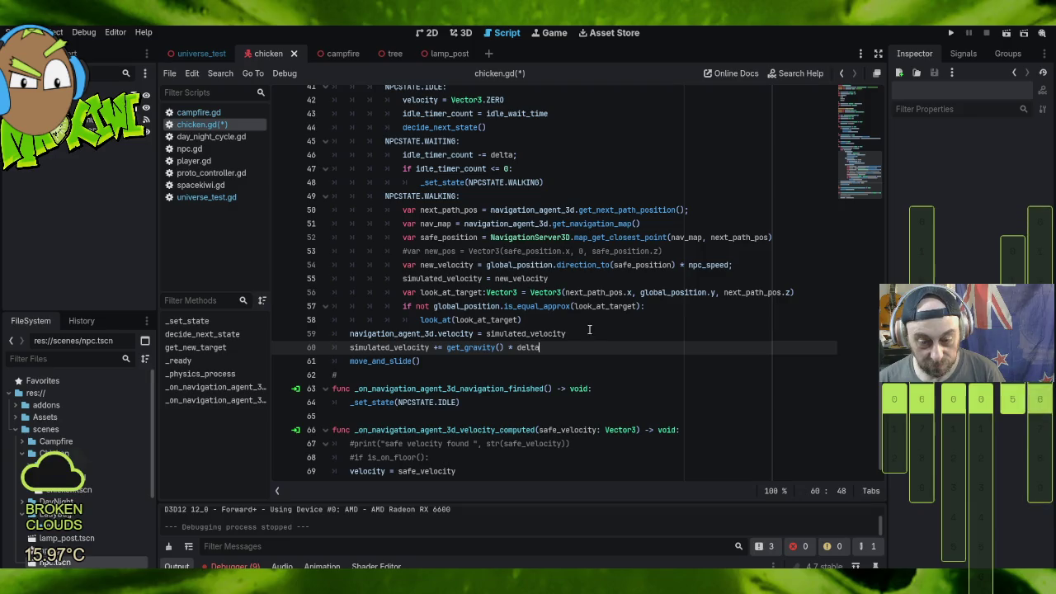
click(559, 325)
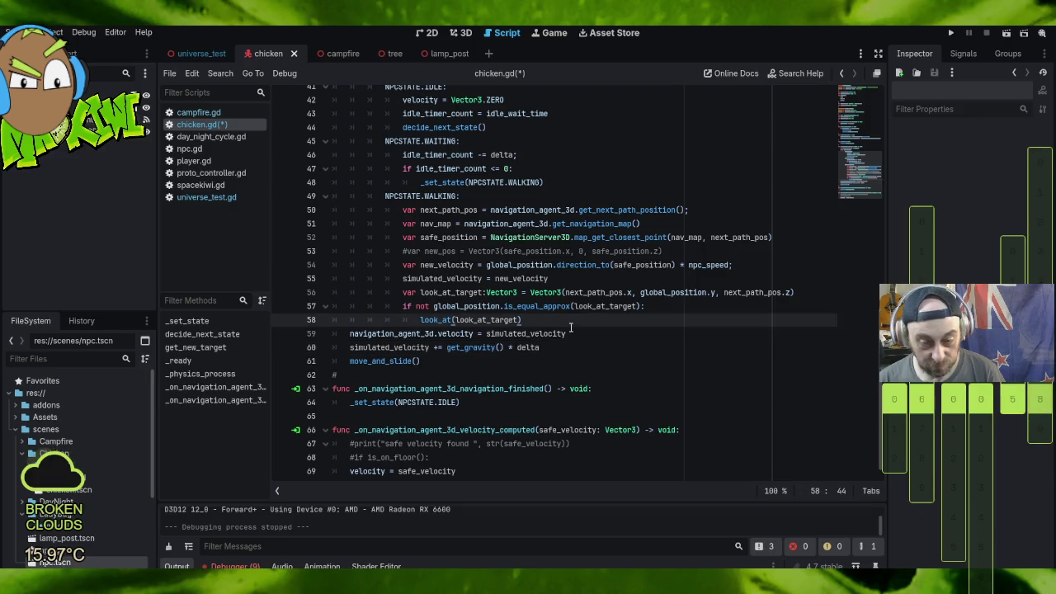
key(ctrl+v)
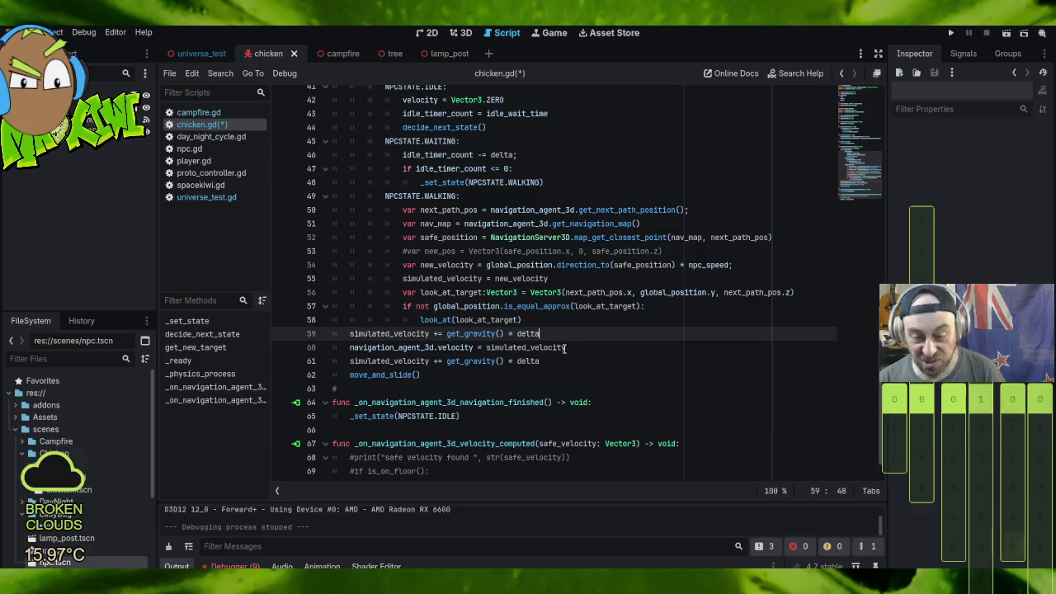
click(577, 353)
key(shift+Down)
key(Delete)
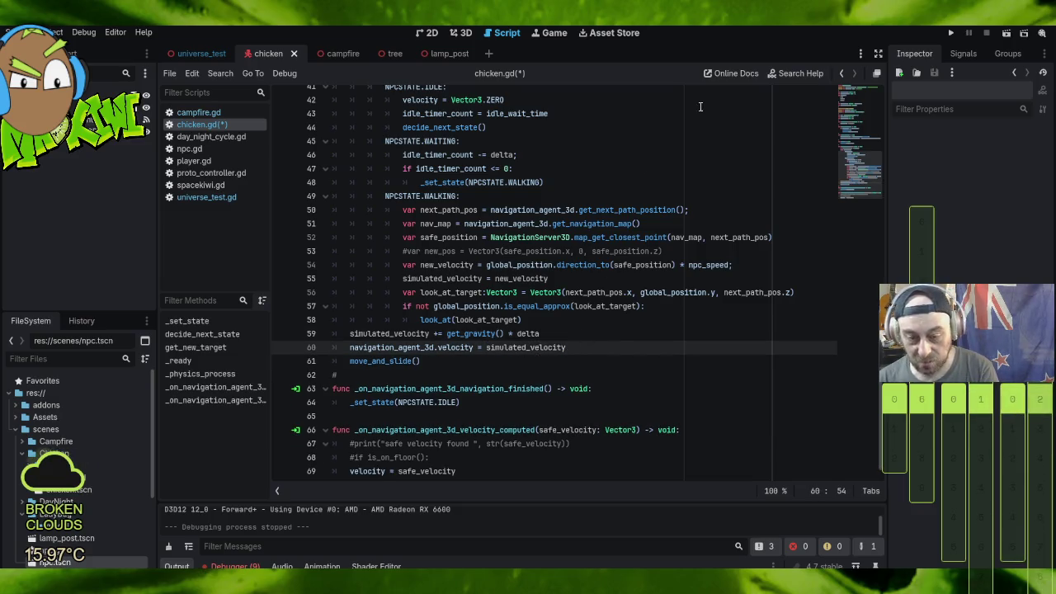
click(952, 31)
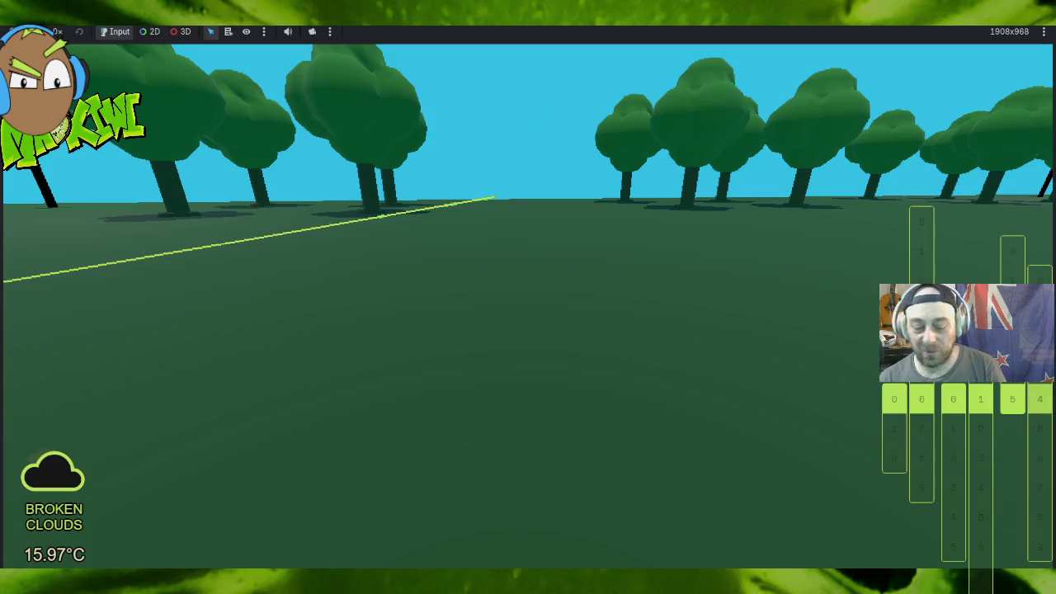
Step: Quit the running park game and return to chicken.gd in the script editor
key(F8)
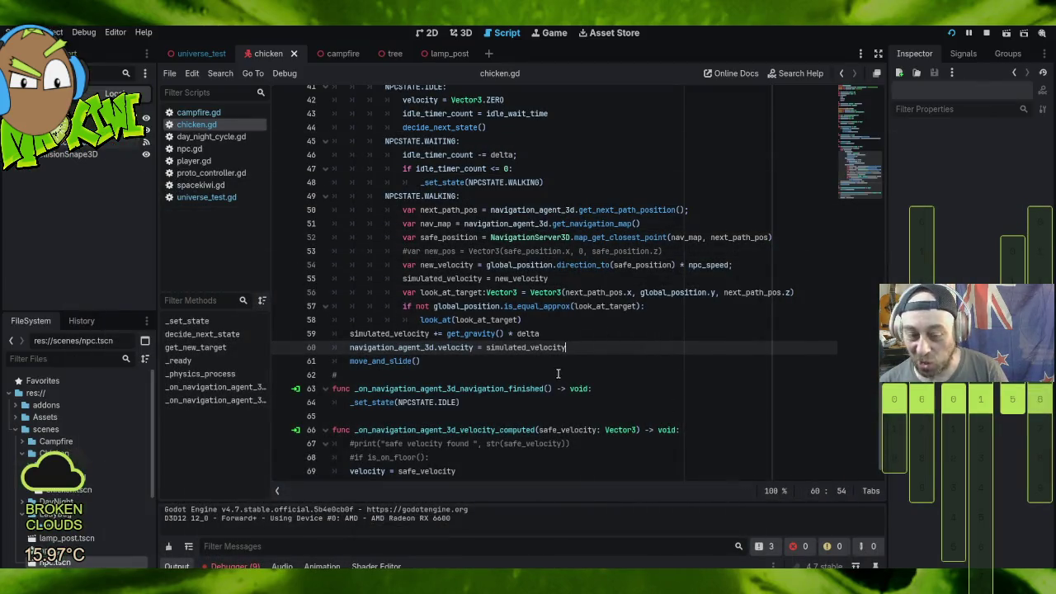
Step: Cut the gravity line from its spot below the look_at call
drag(575, 343, 569, 336)
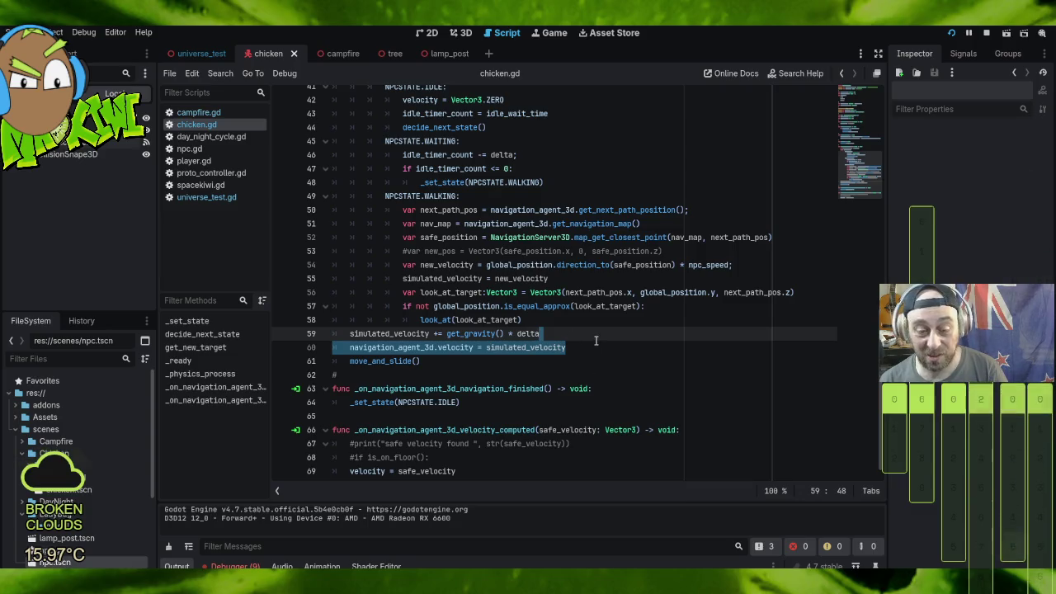
click(581, 324)
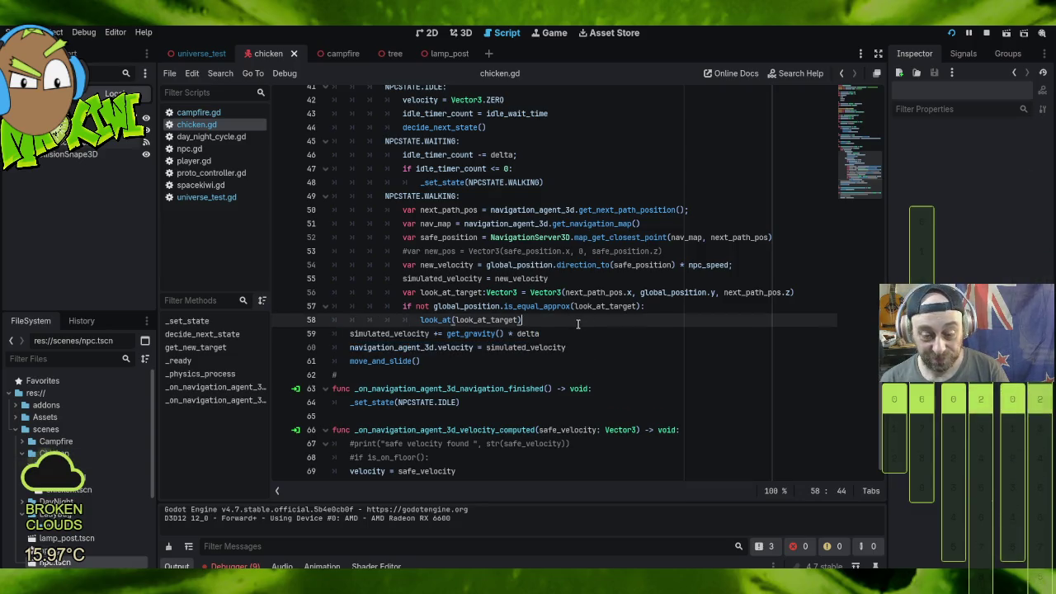
drag(535, 322, 560, 331)
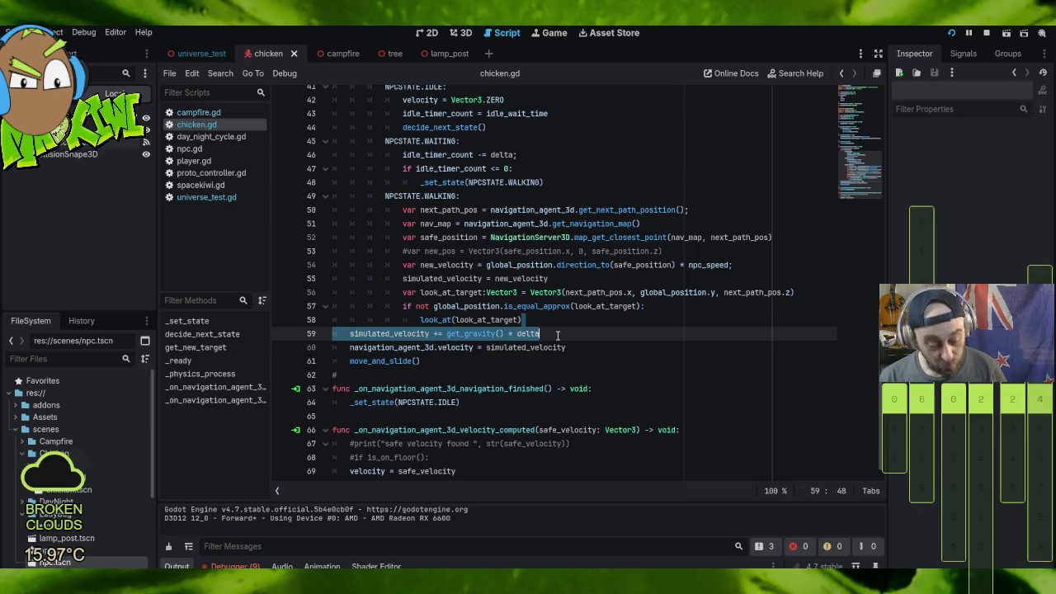
key(BackSpace)
scroll(558, 334, up, 5)
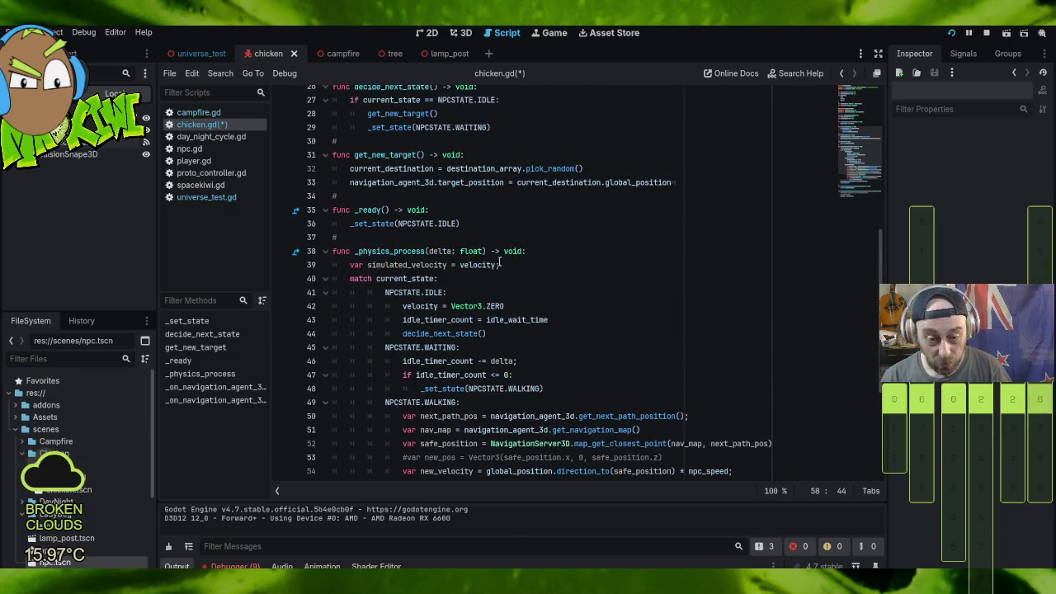
Step: Paste the gravity line at the top of _physics_process and stop the running game
click(541, 251)
key(Return)
key(ctrl+v)
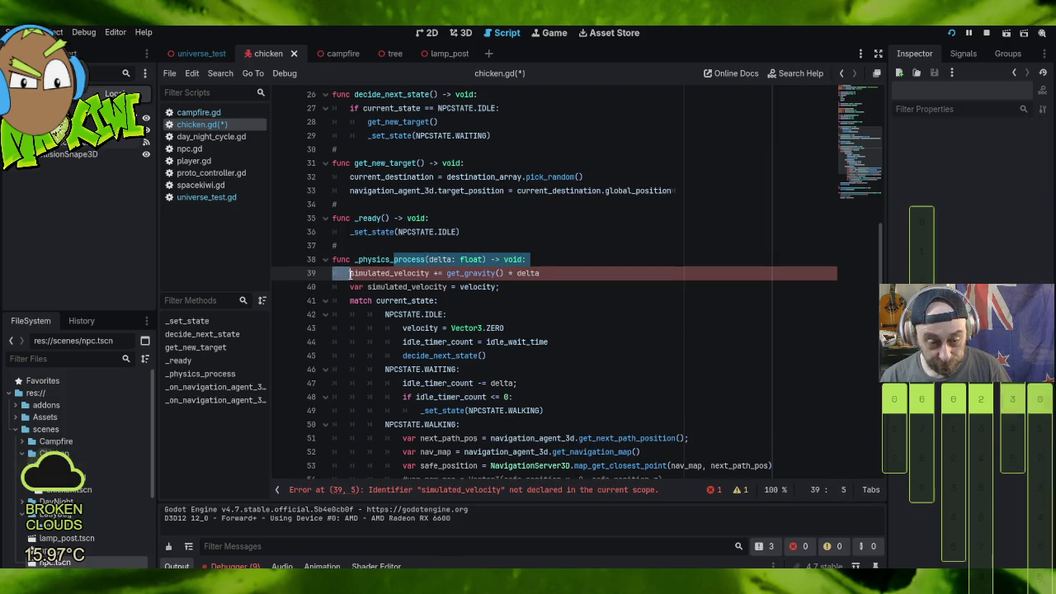
click(350, 273)
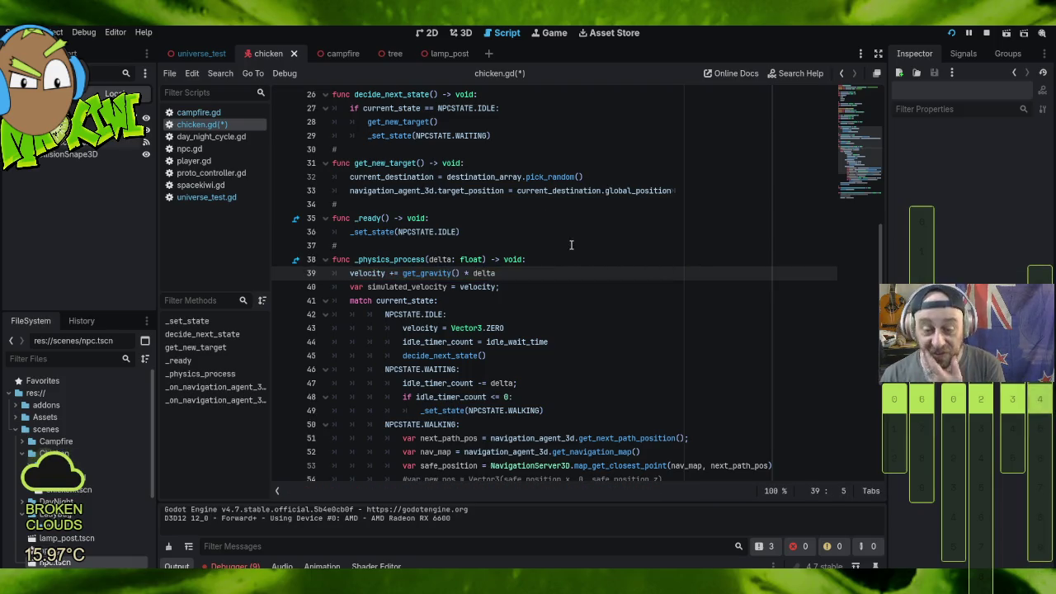
click(984, 34)
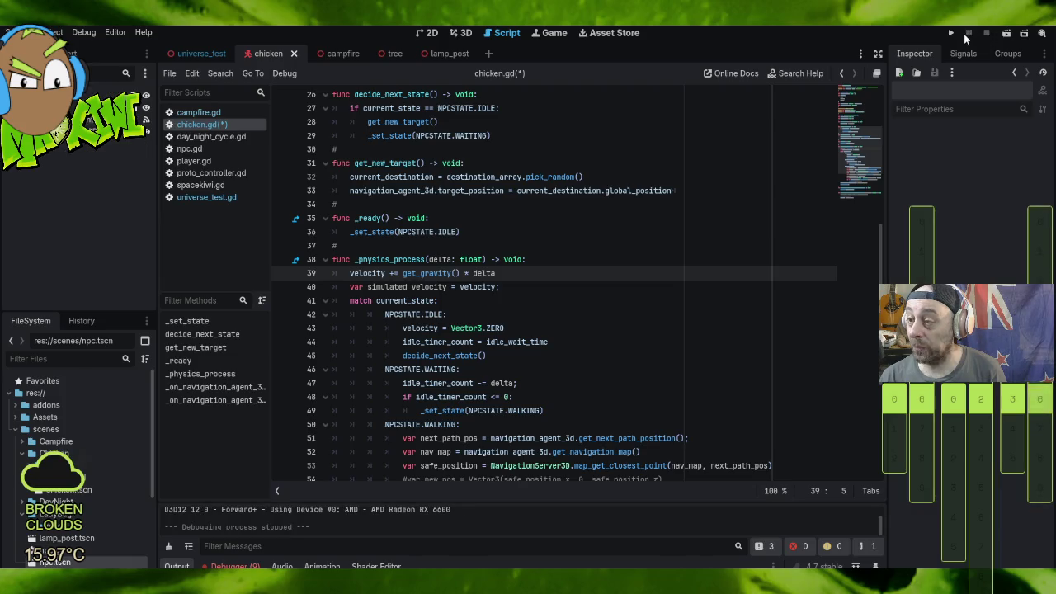
Step: Relaunch the game and walk past the campfire and a wandering chicken across the field
click(952, 35)
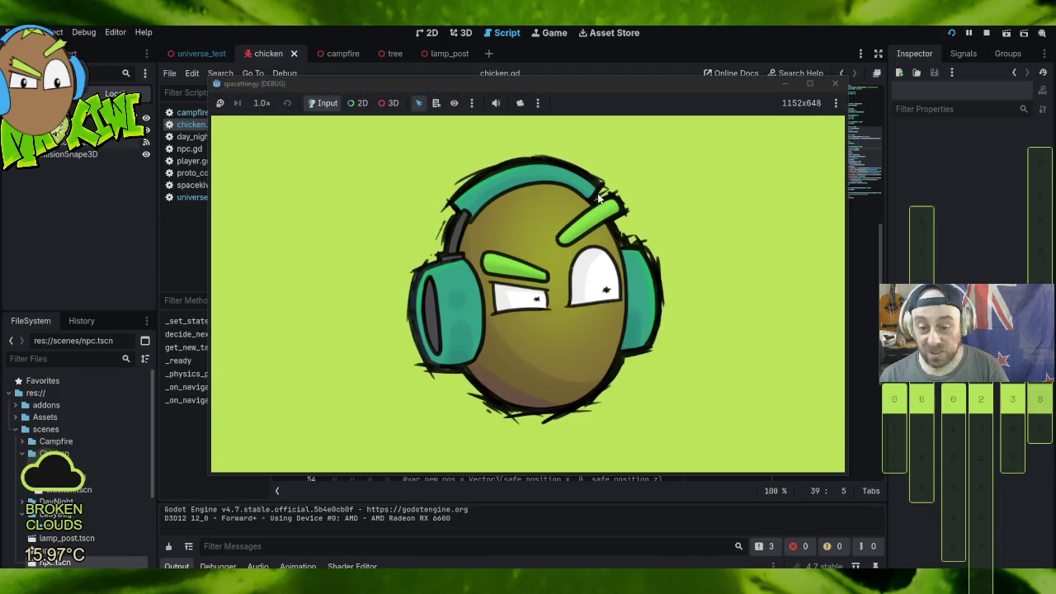
key(w)
key(w)
key(w)
key(w)
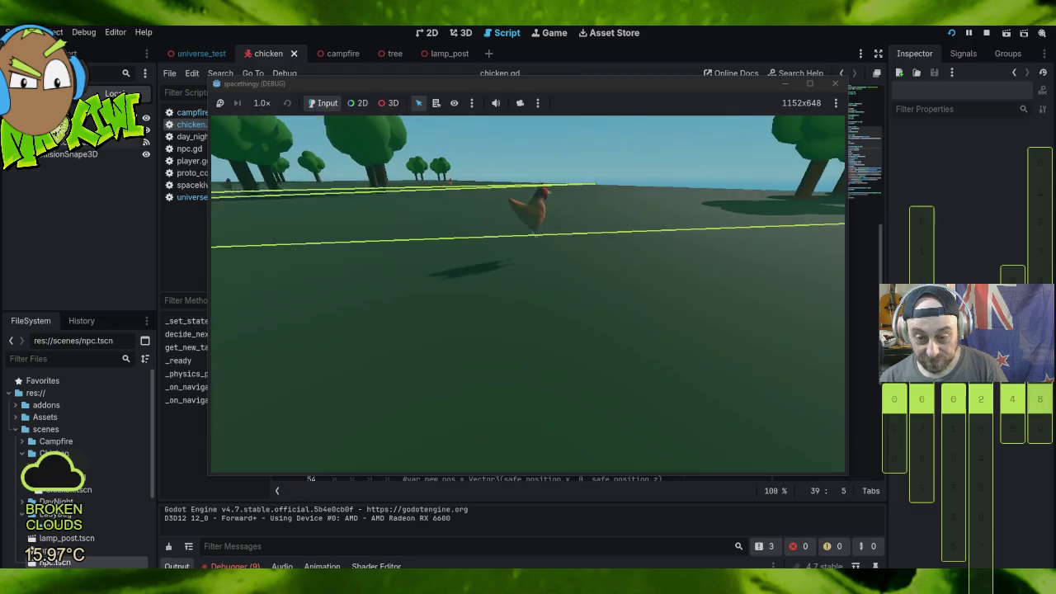
key(w)
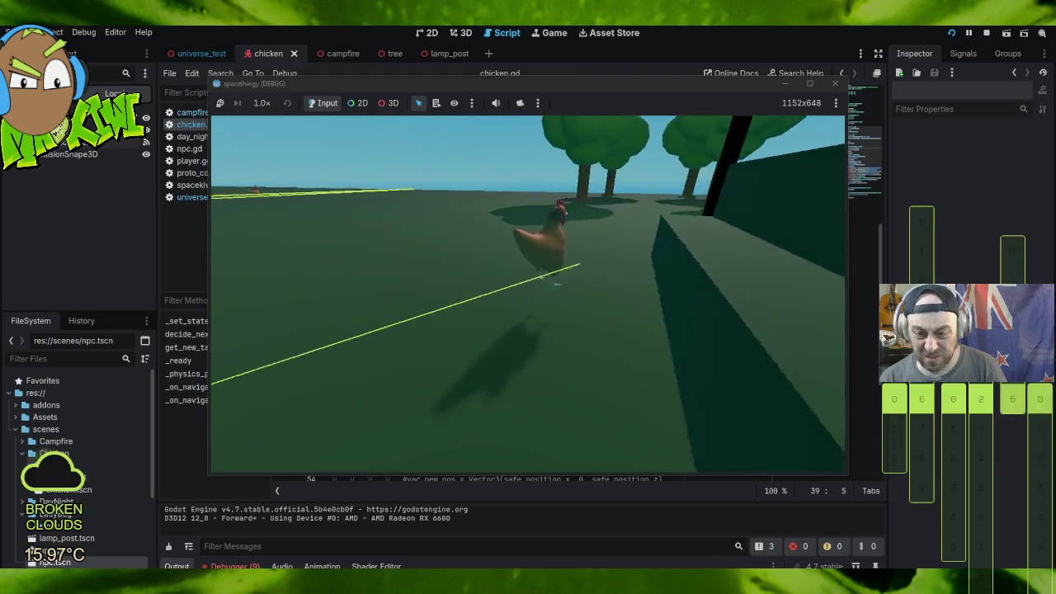
key(w)
key(w)
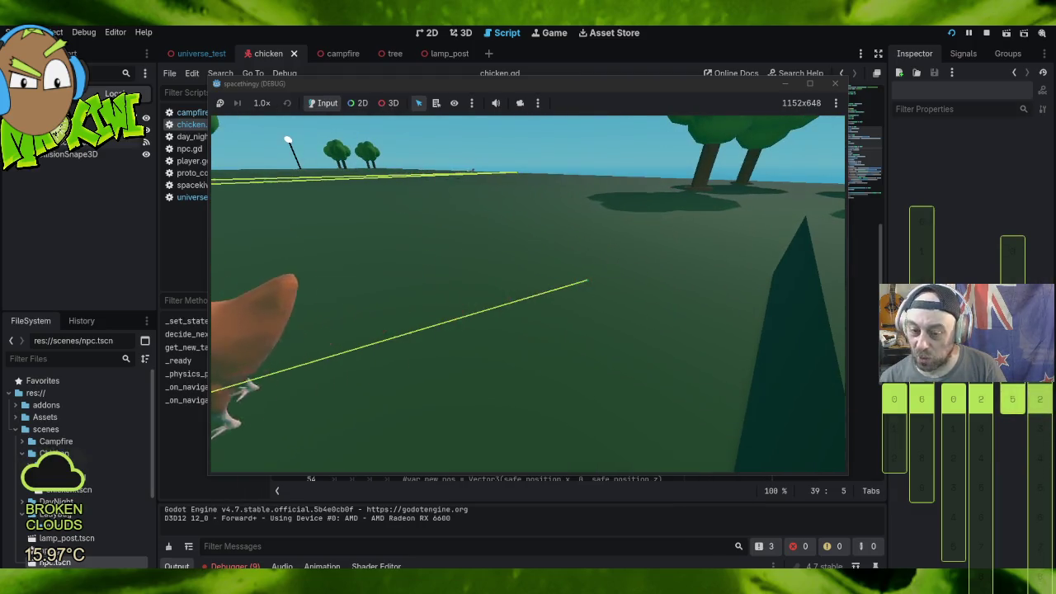
key(w)
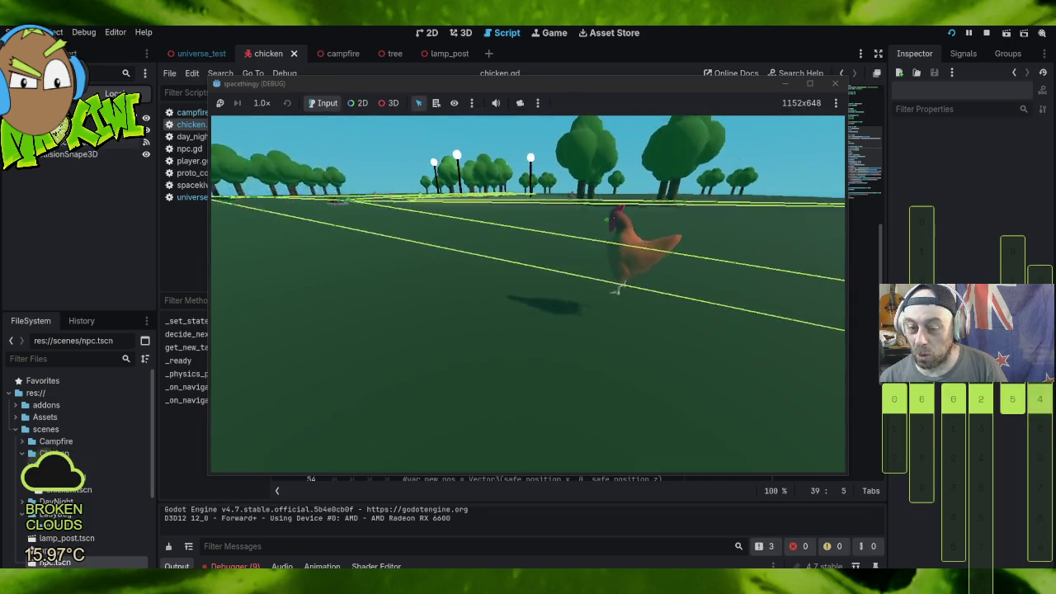
key(w)
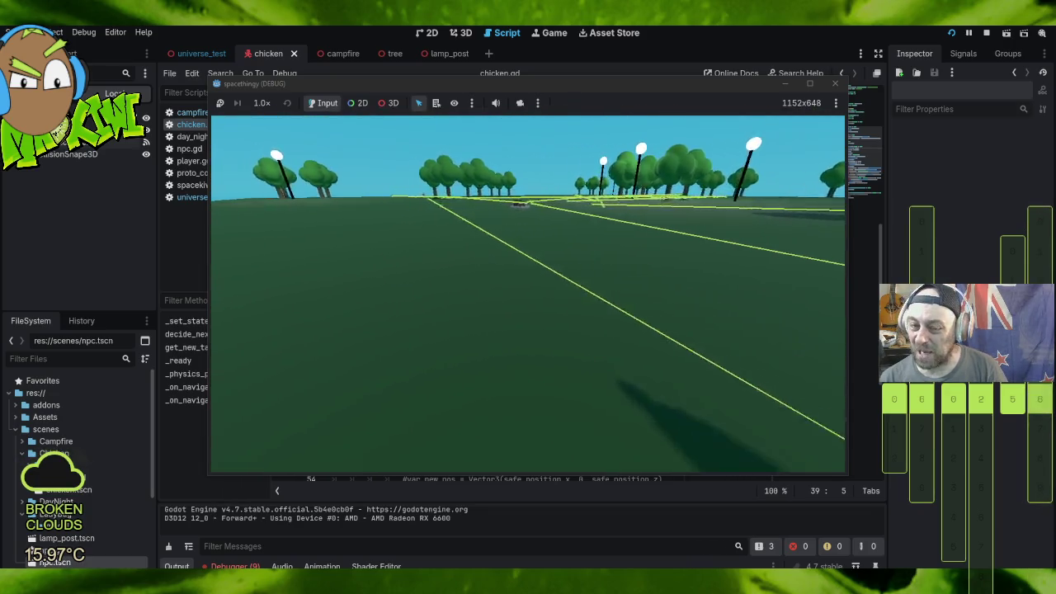
key(w)
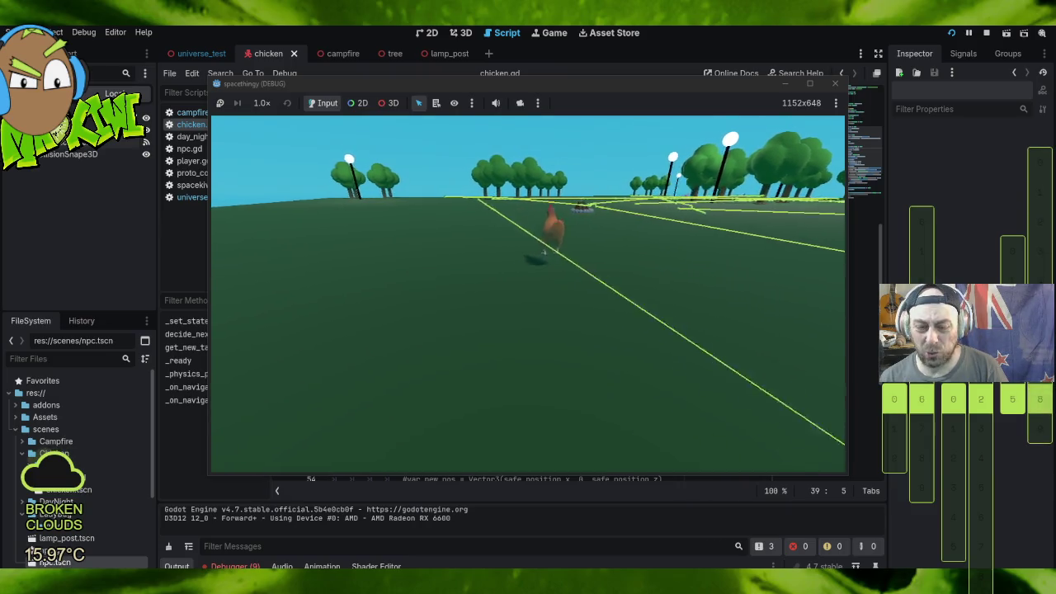
key(w)
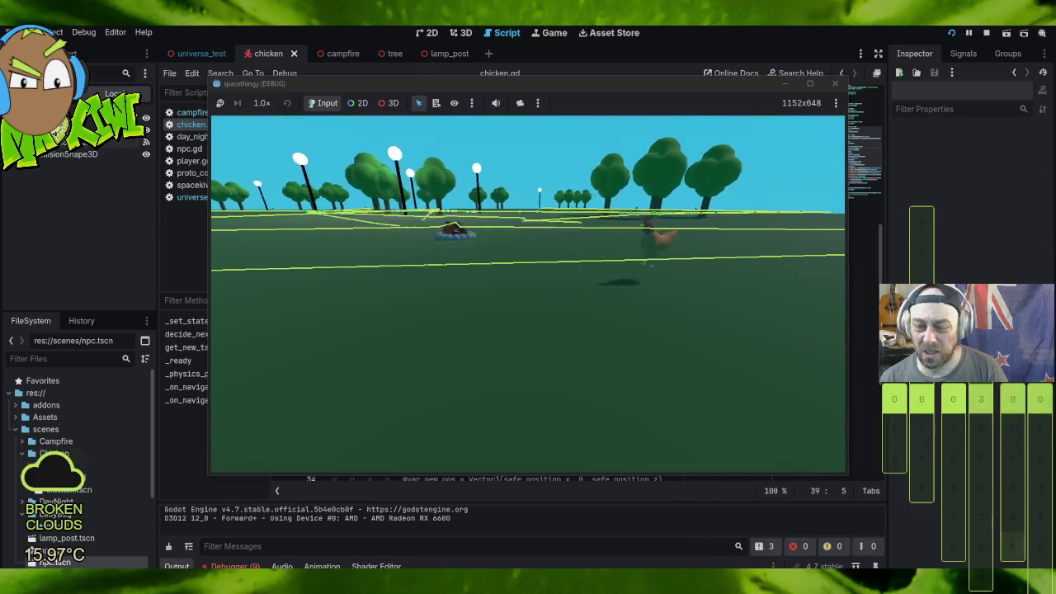
key(a)
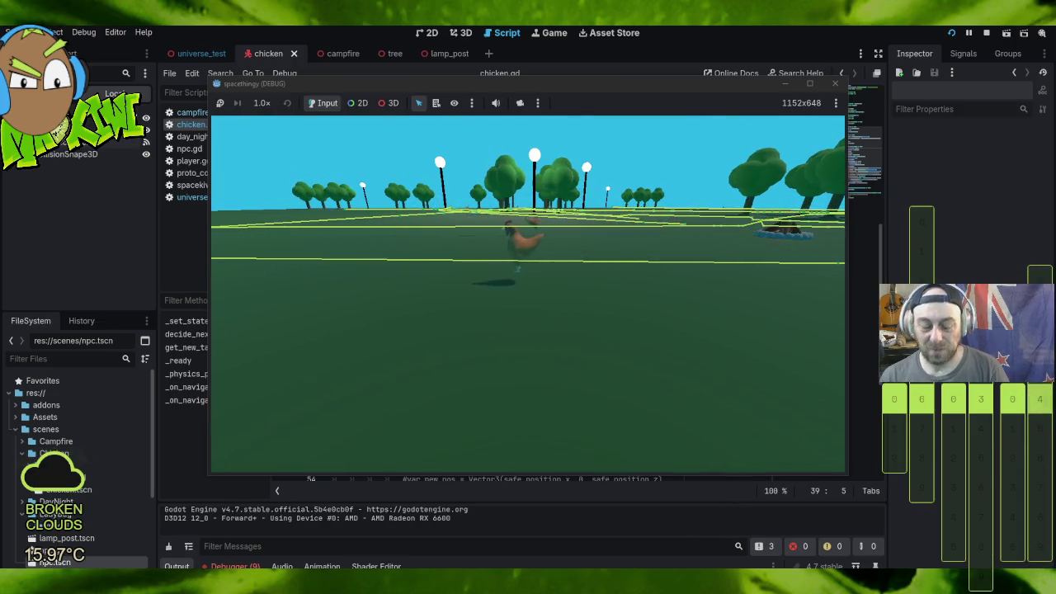
key(a)
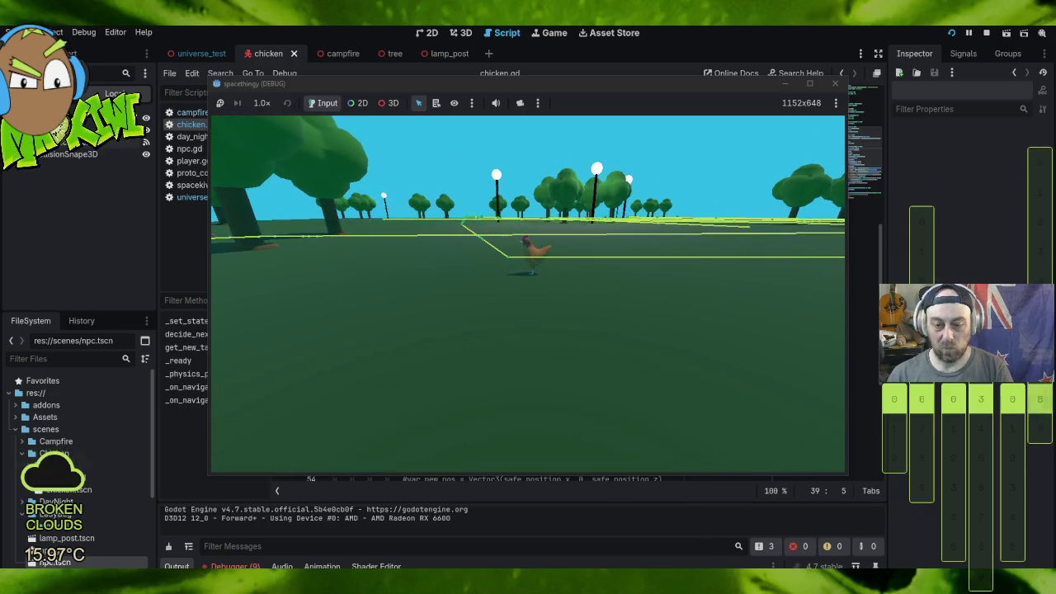
Step: Walk toward the lamp posts and large tree to watch two chickens, then stop the game
key(w)
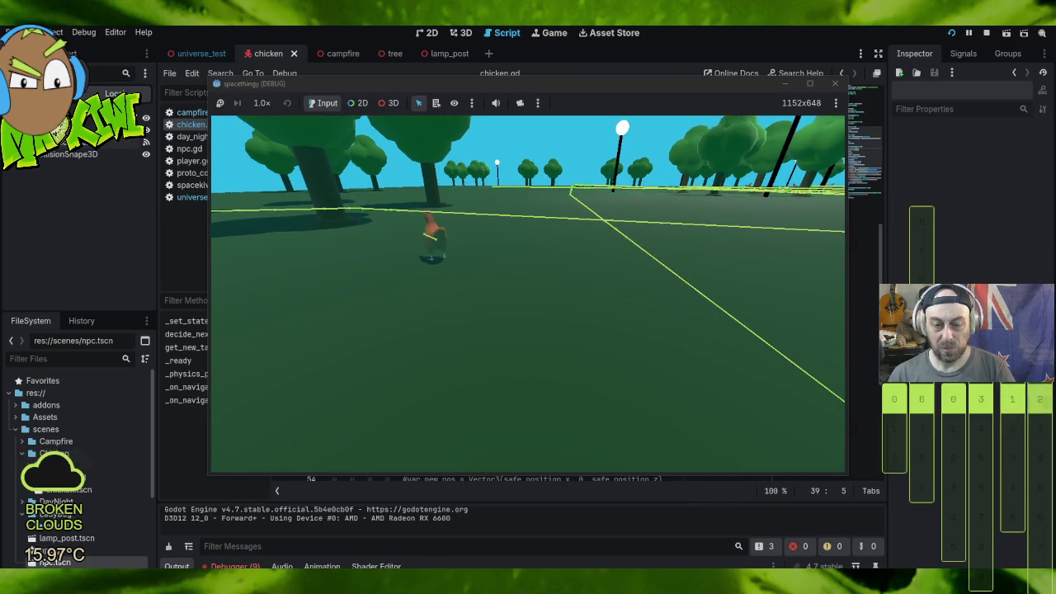
key(d)
key(d)
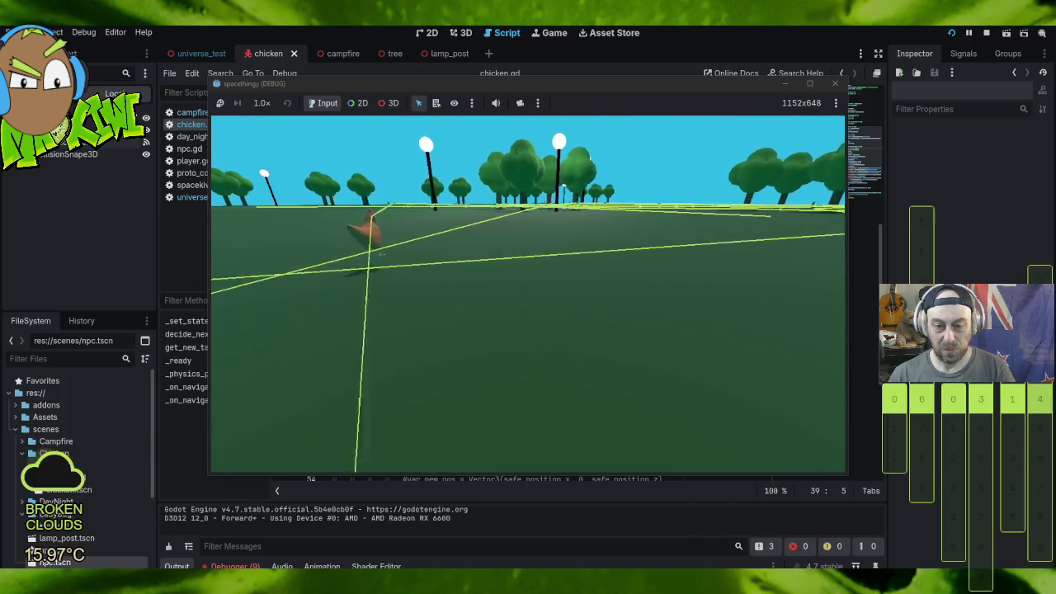
key(d)
key(d)
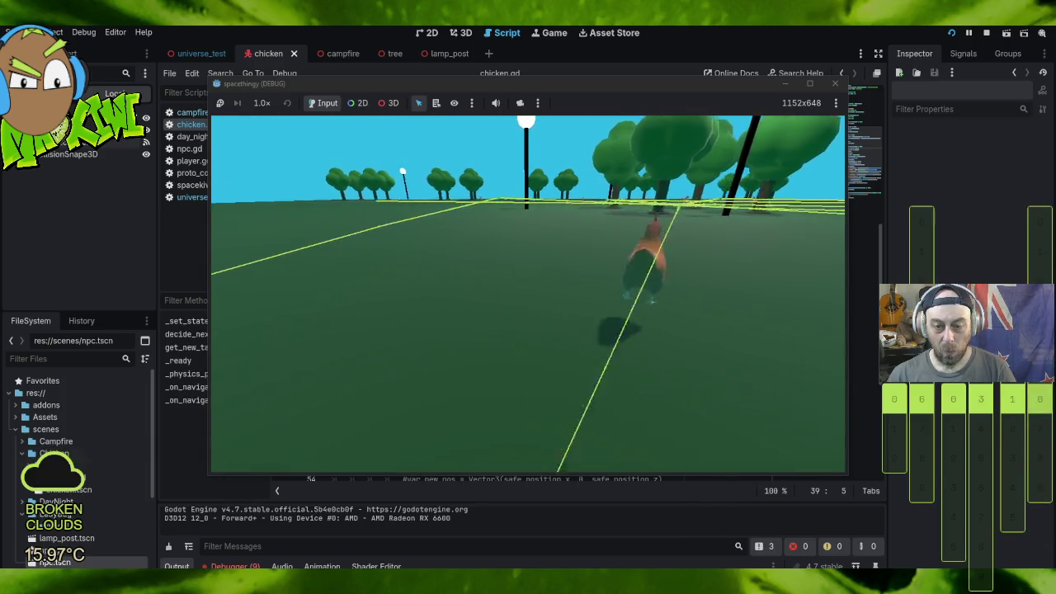
key(d)
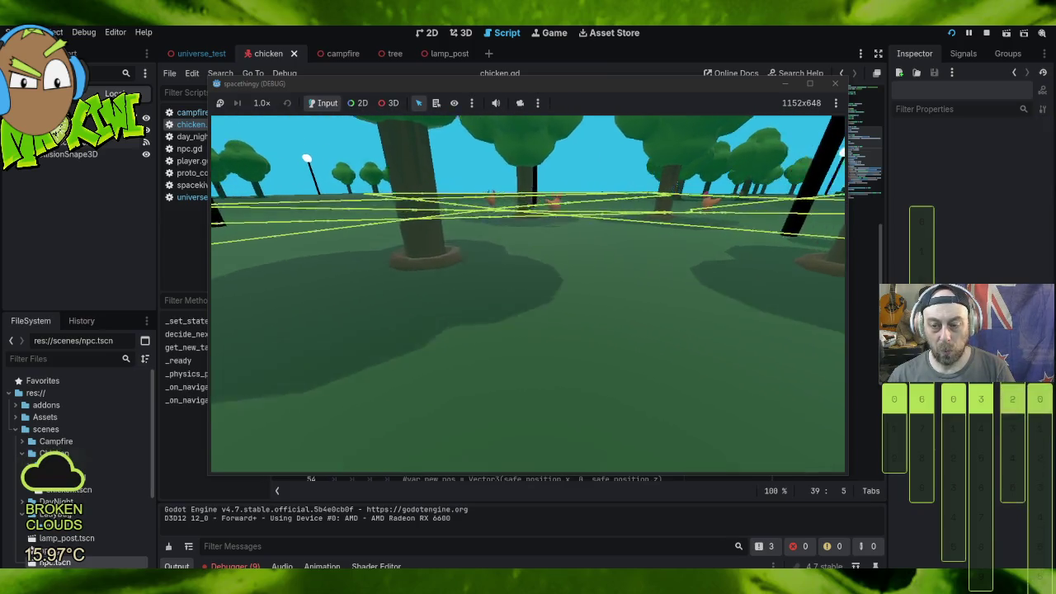
key(a)
key(d)
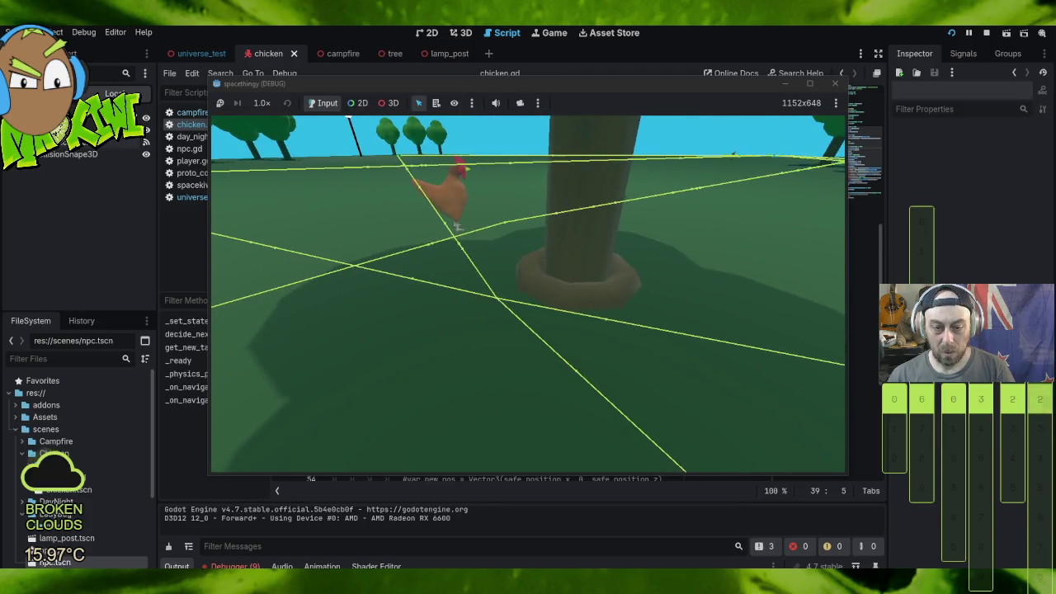
key(d)
key(d)
key(d)
key(d)
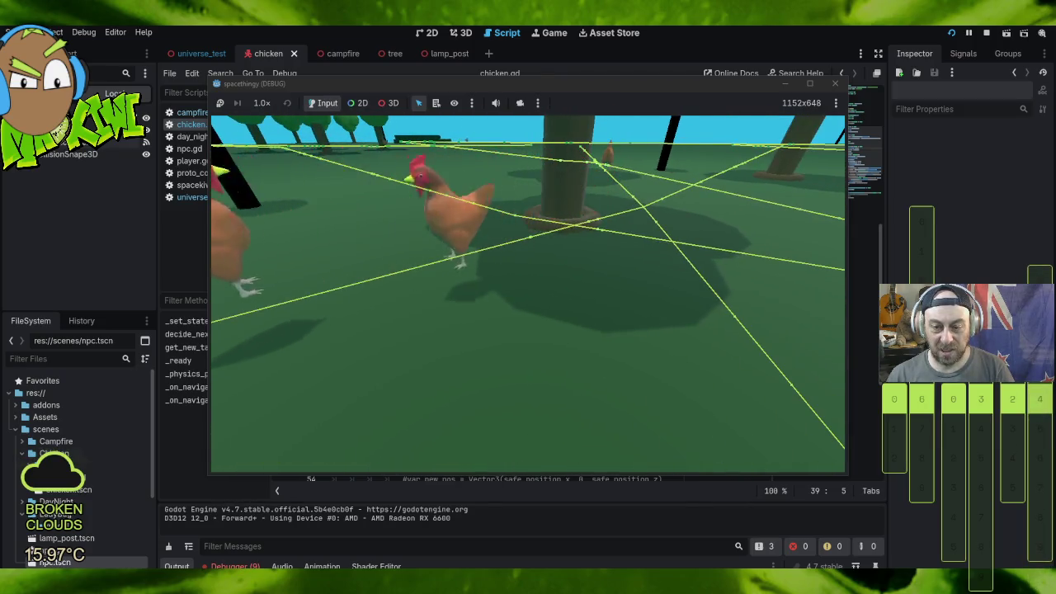
key(d)
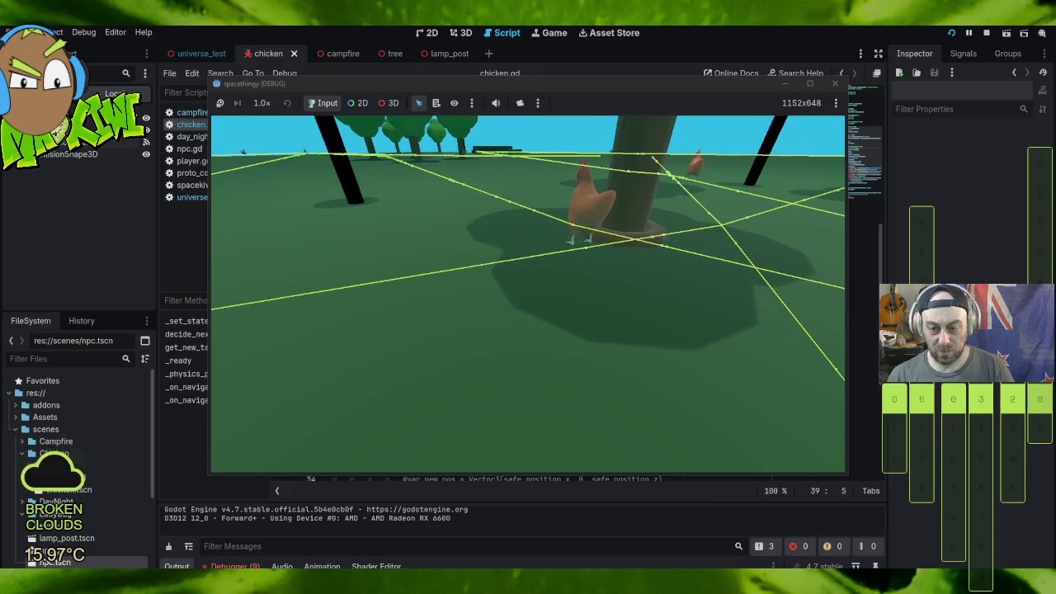
key(d)
key(d)
key(d)
key(d)
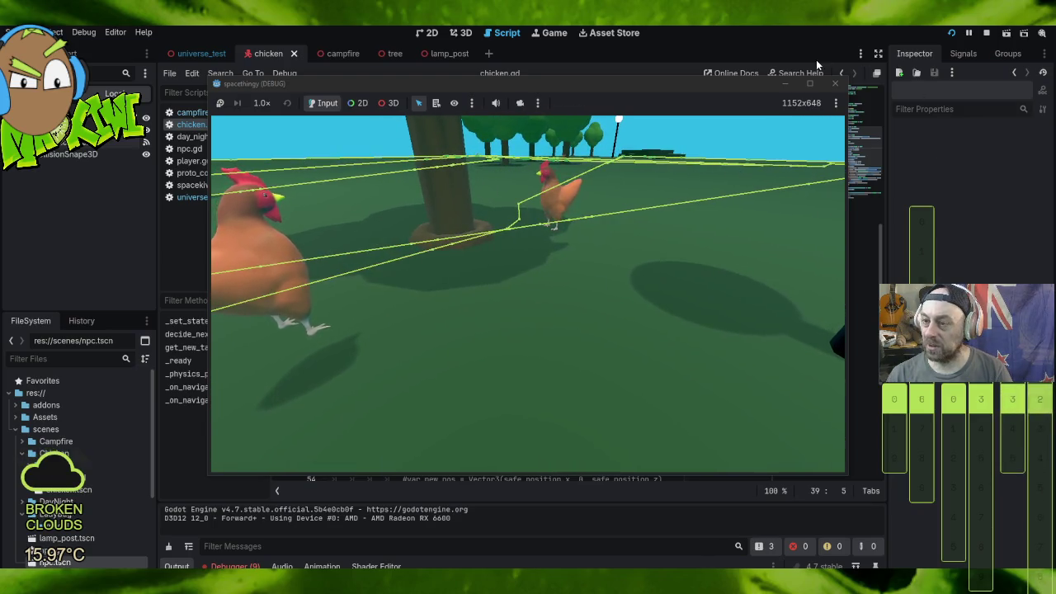
click(835, 83)
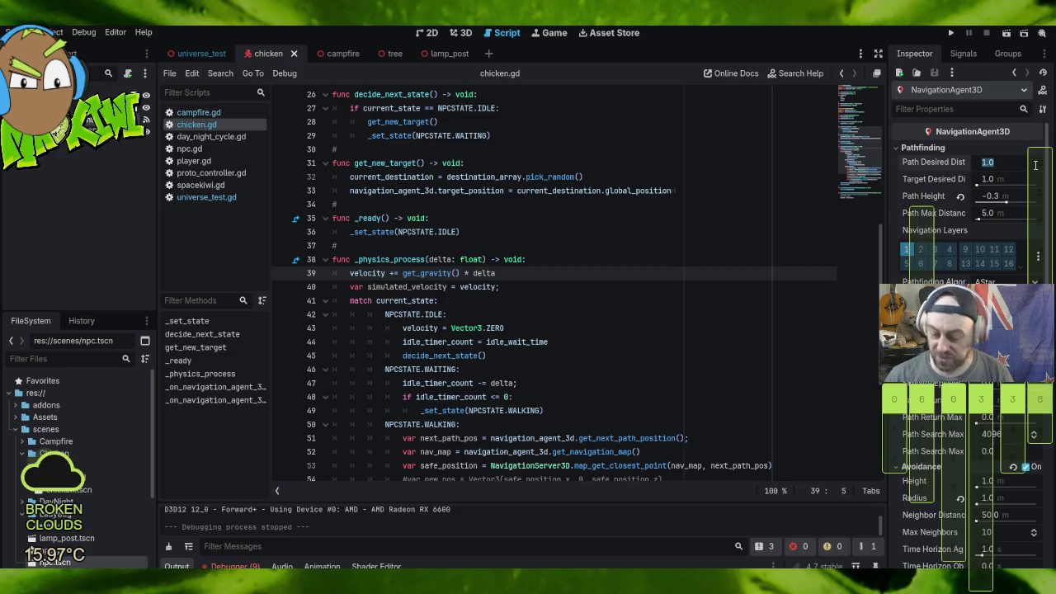
Step: Set the chicken NavigationAgent3D's Path Desired Distance to 2.0 m
key(s)
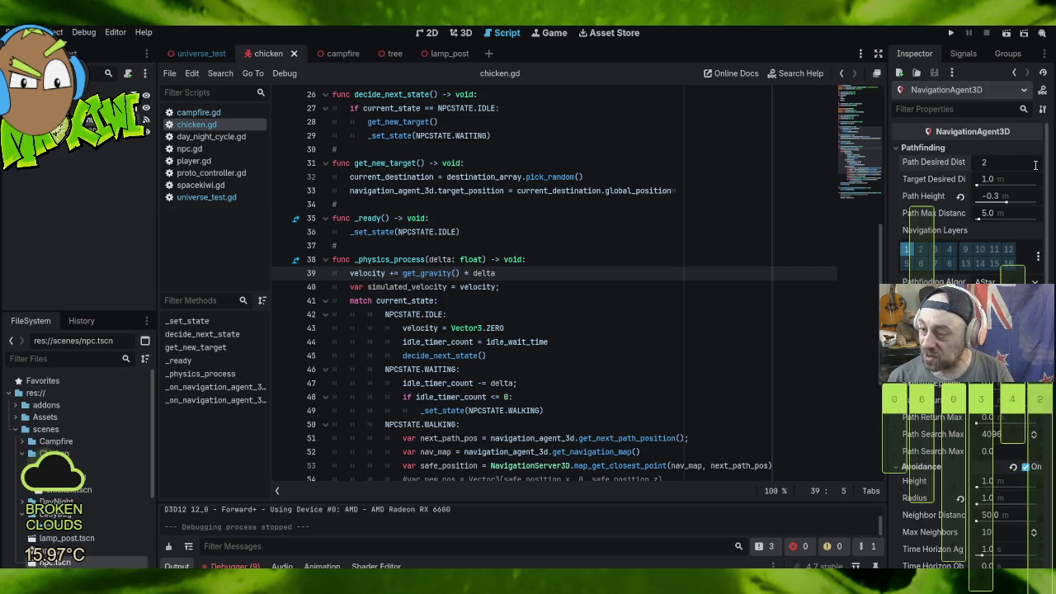
key(Return)
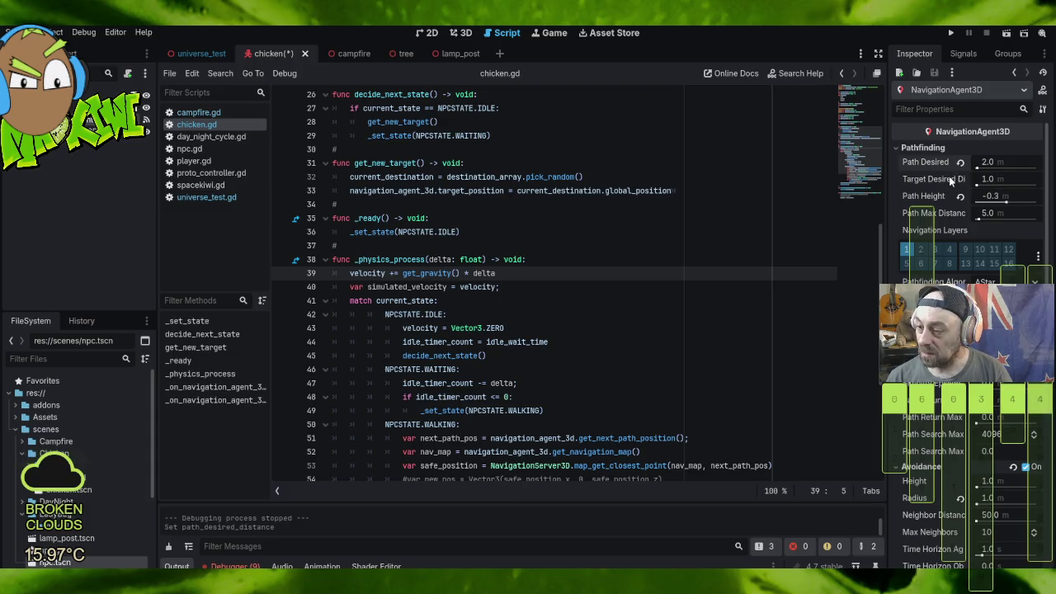
mouse_move(949, 179)
key(d)
key(d)
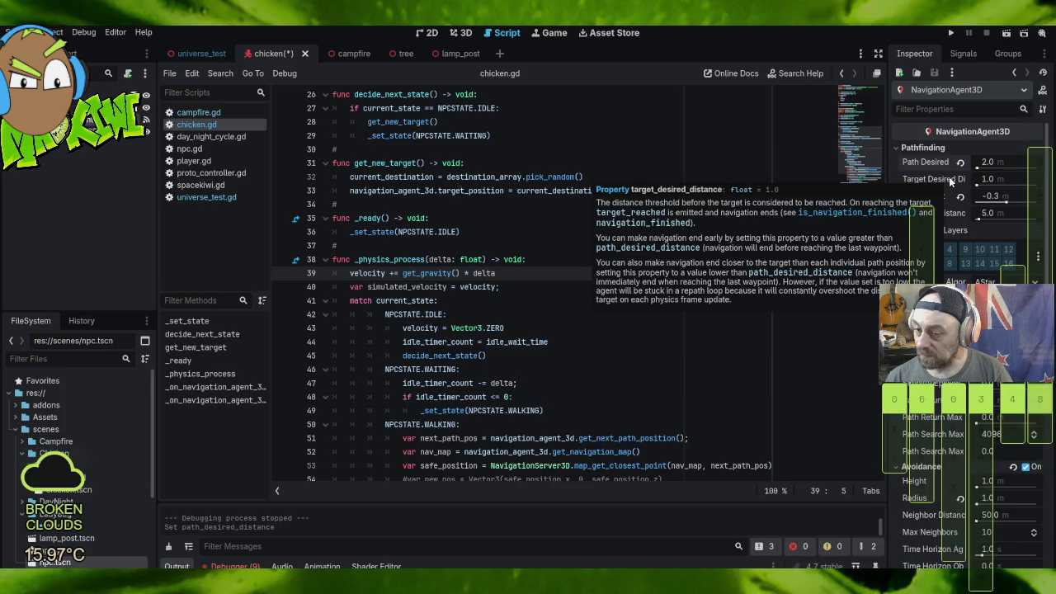
Step: Set Path Height Offset to -0.5 m, then save and run the game again
click(1012, 179)
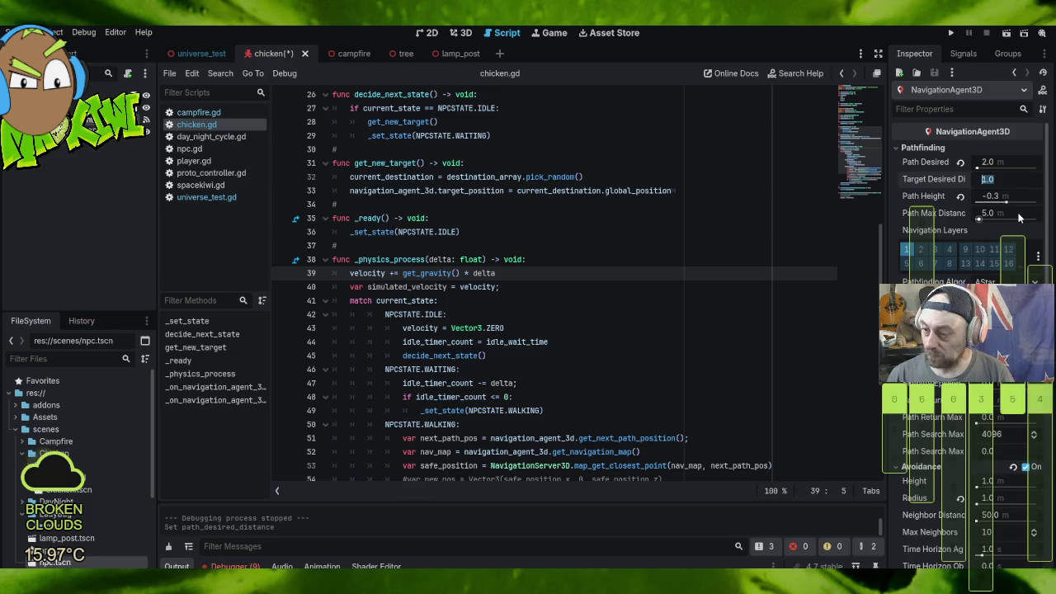
mouse_move(1013, 218)
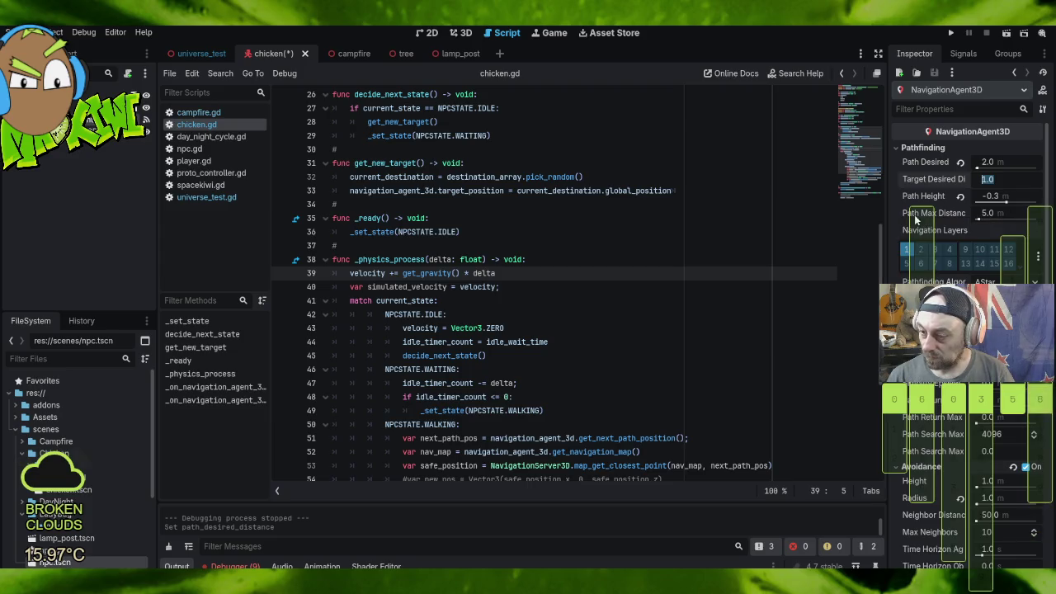
mouse_move(922, 216)
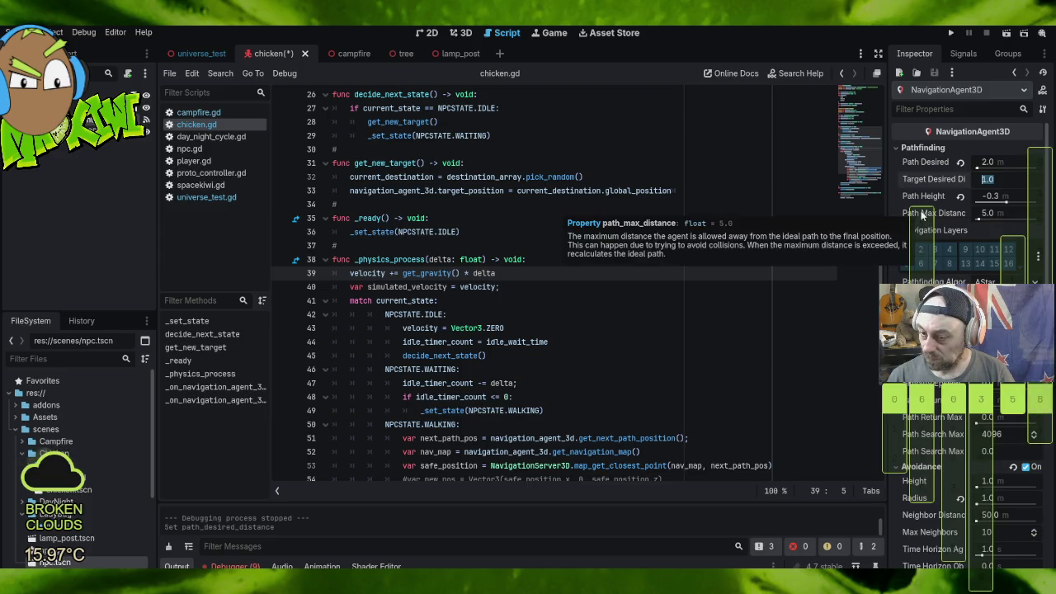
click(1006, 198)
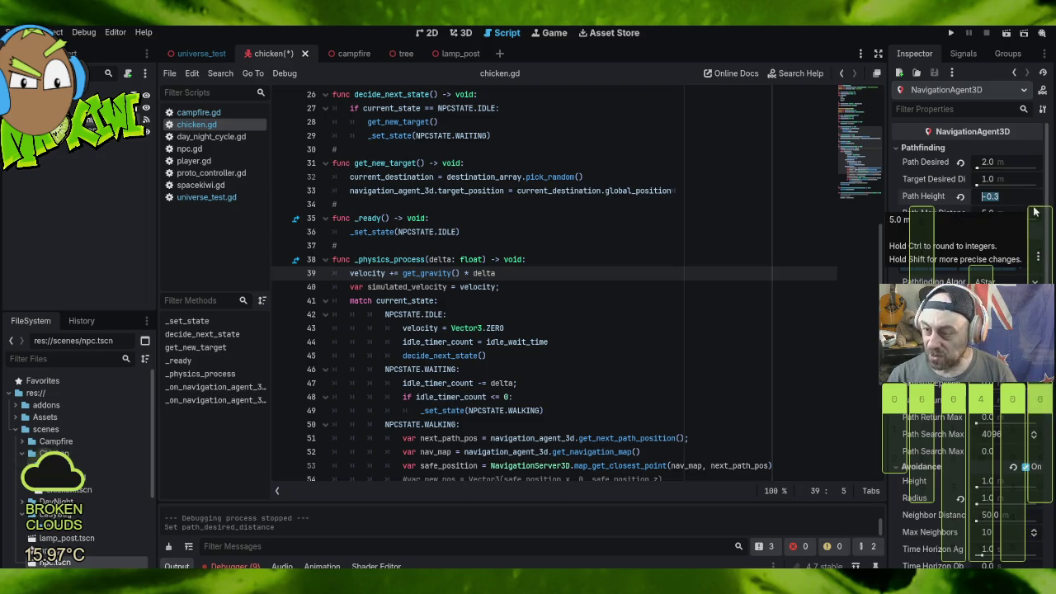
text(-0.5)
key(Return)
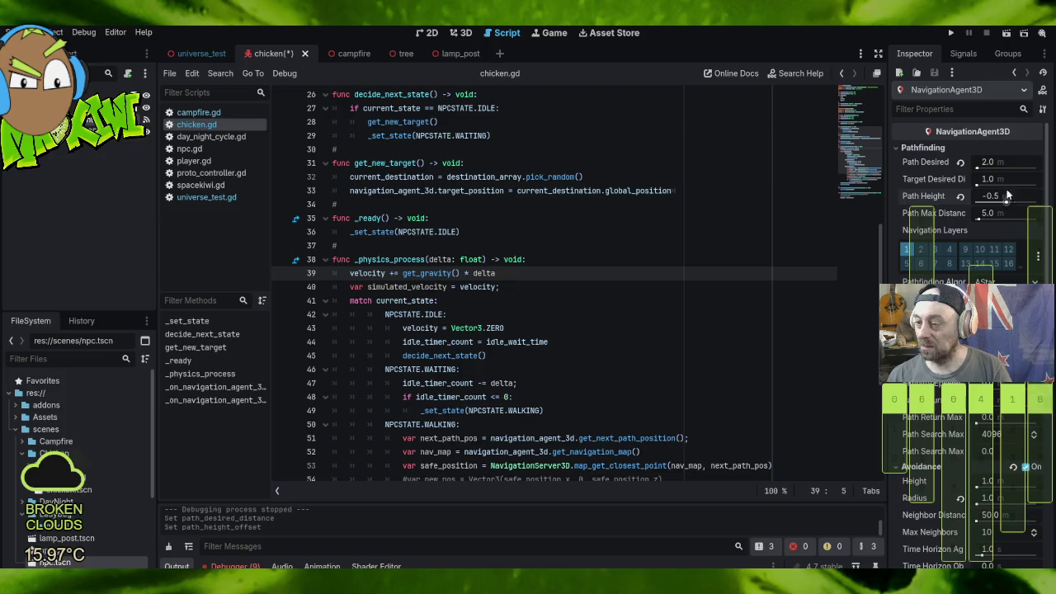
key(F5)
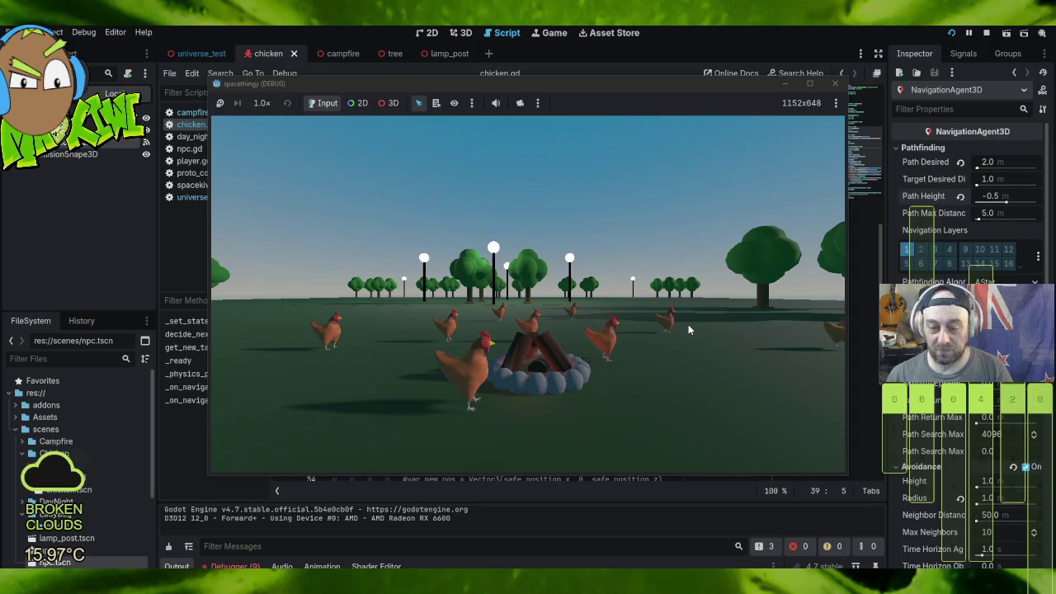
click(688, 330)
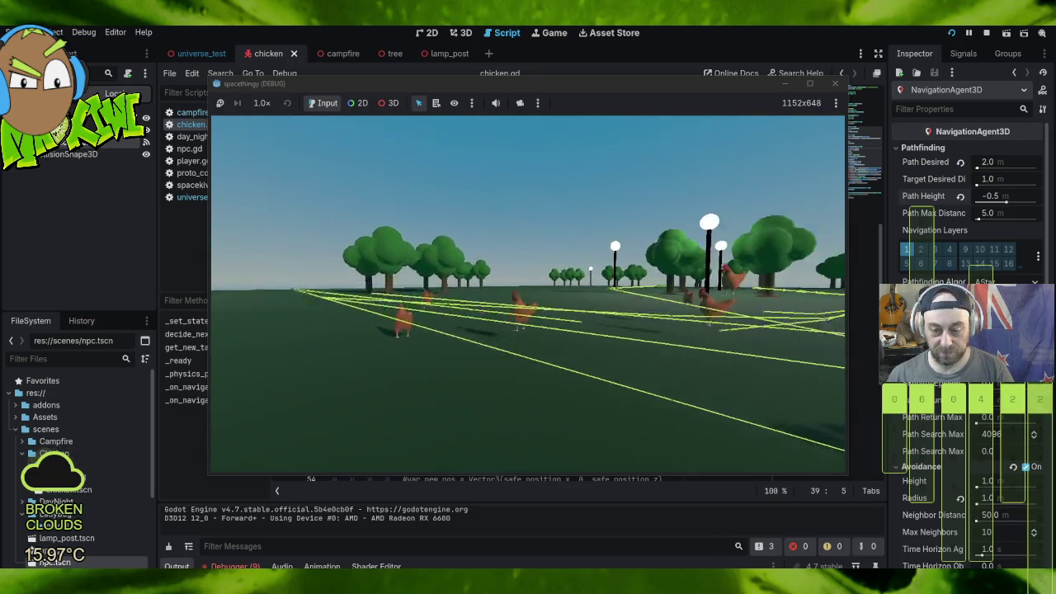
key(w)
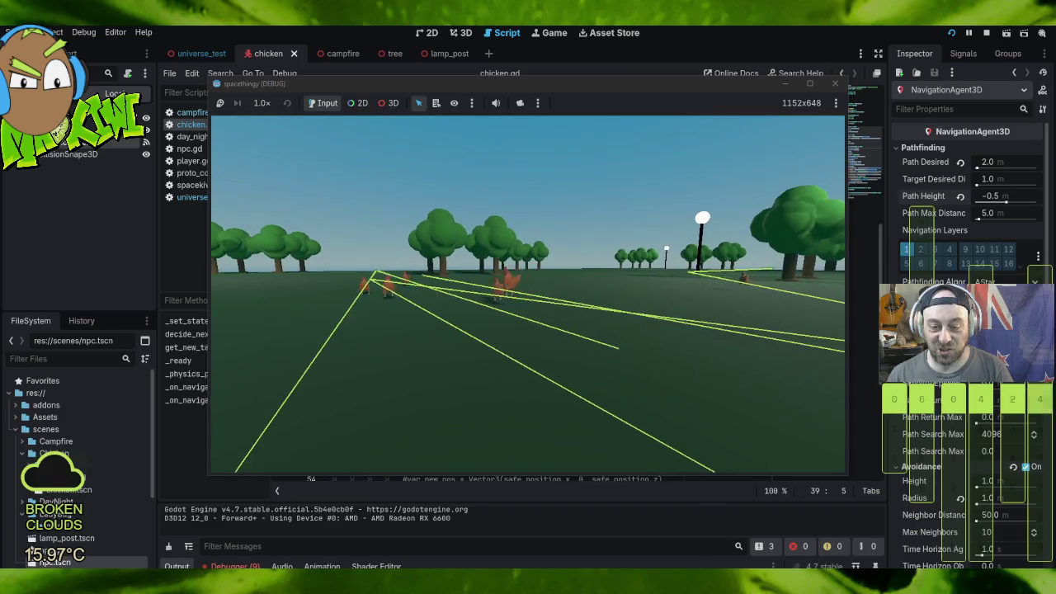
key(w)
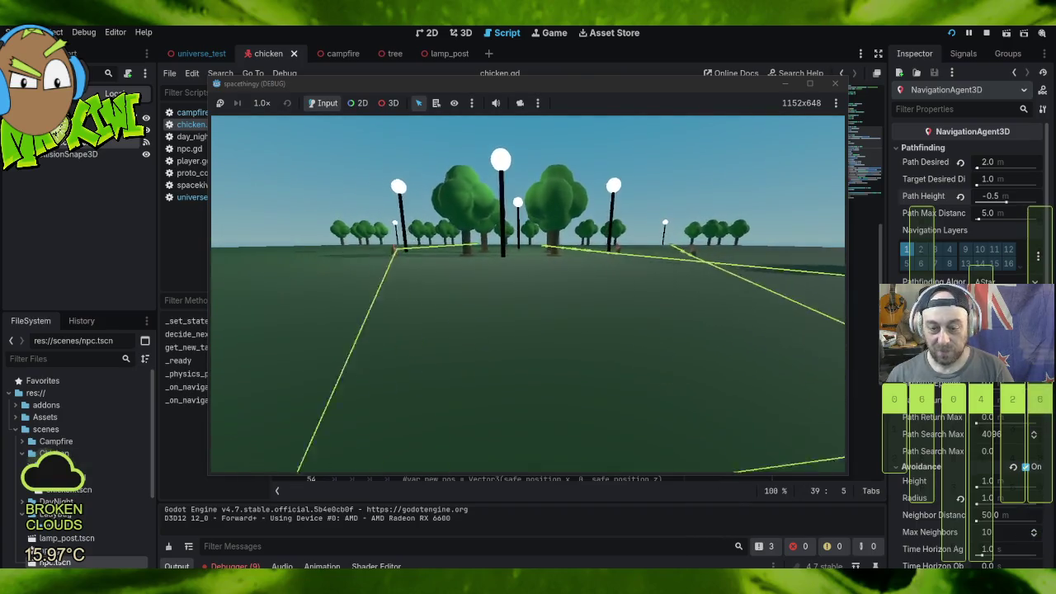
key(w)
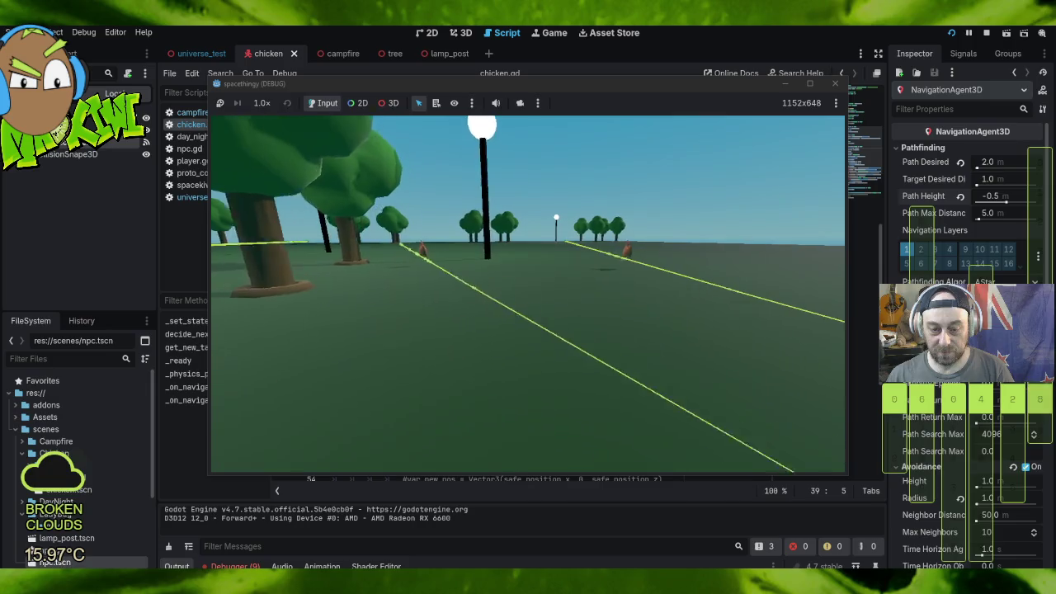
key(w)
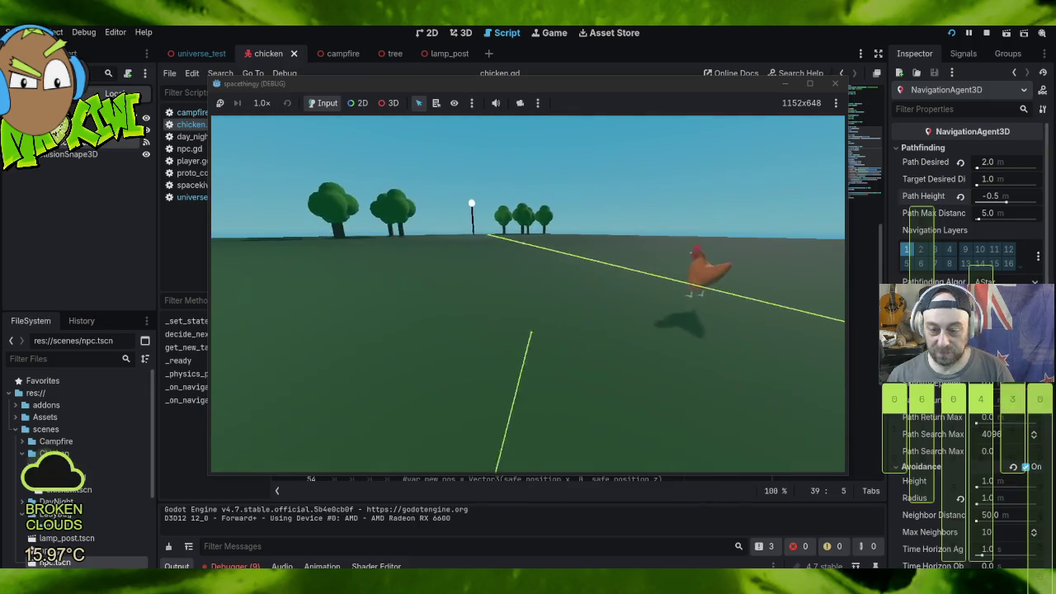
key(w)
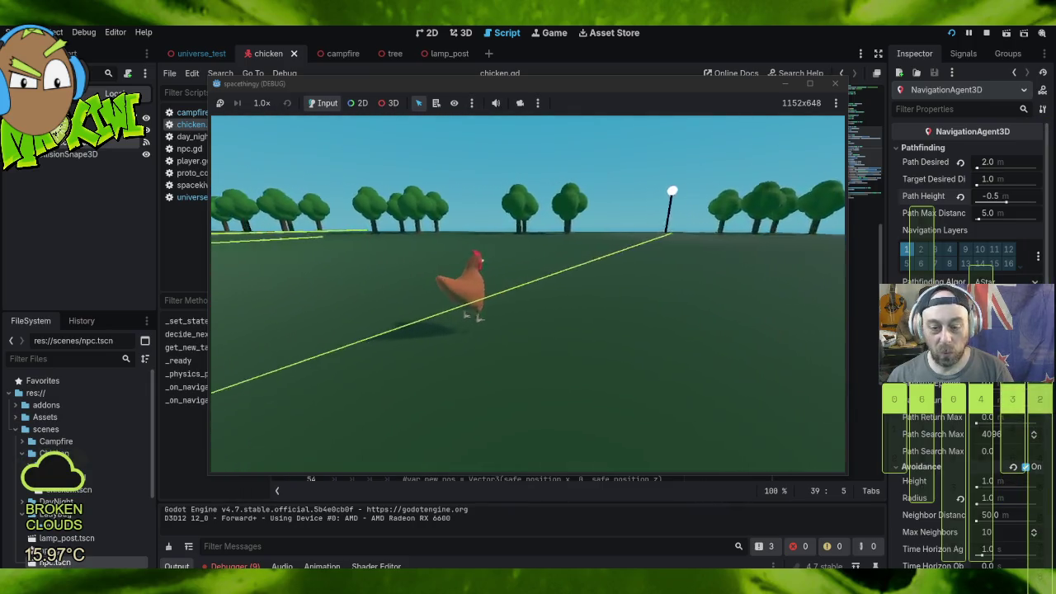
key(w)
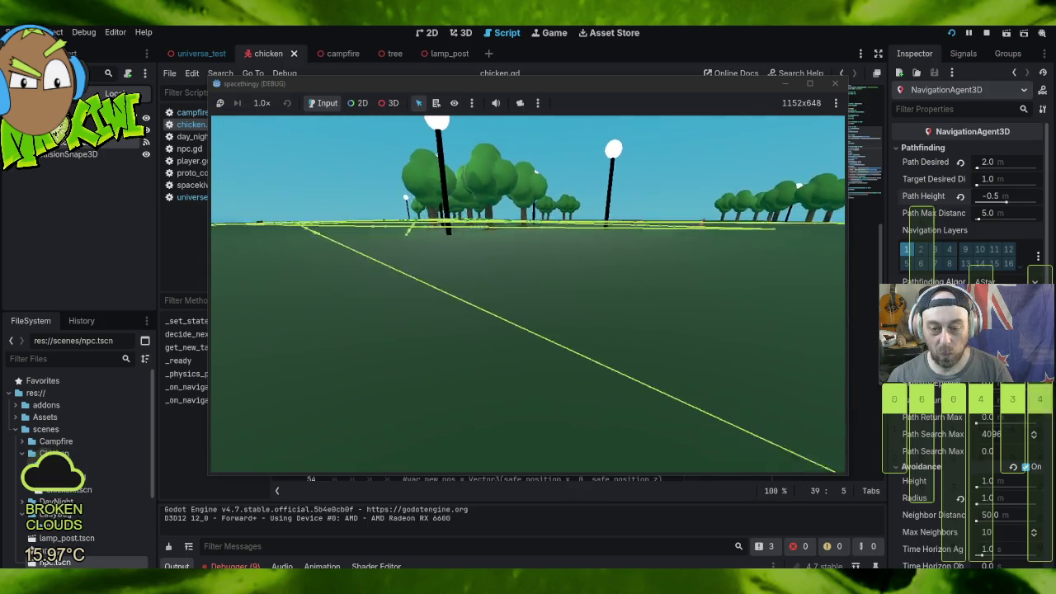
key(w)
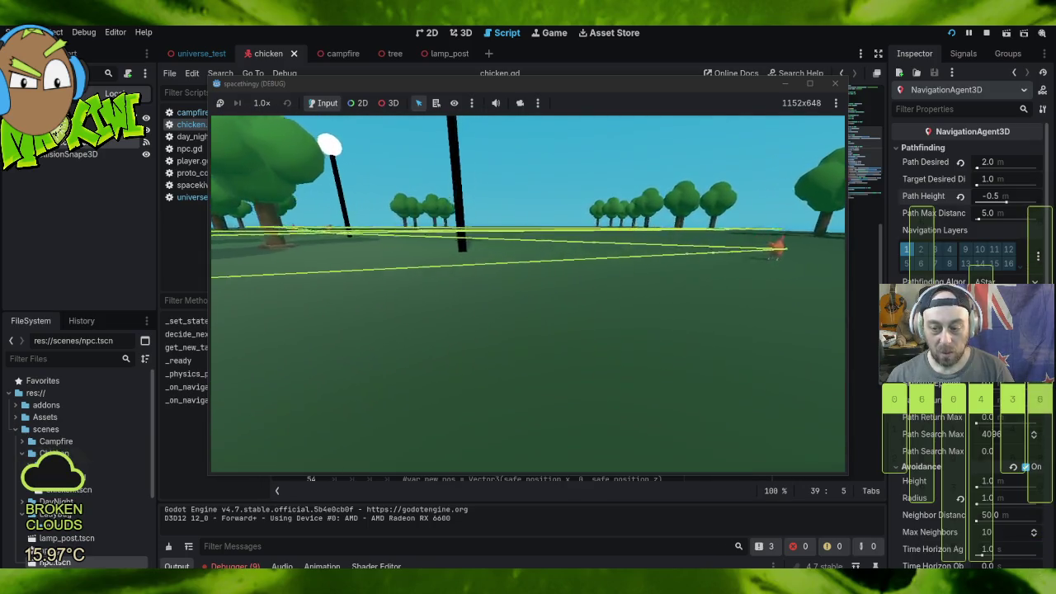
key(w)
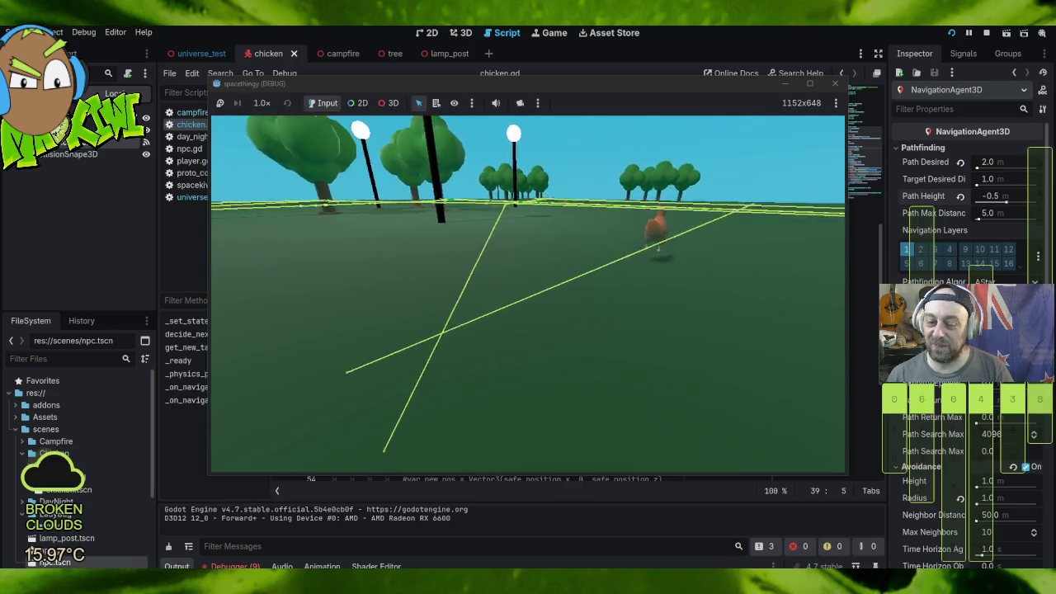
key(w)
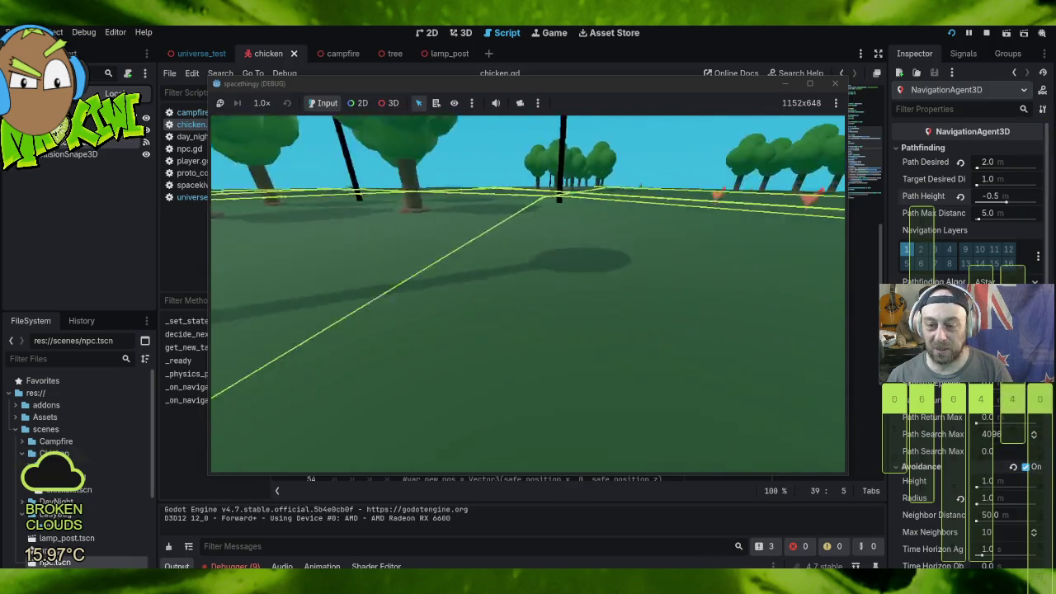
key(w)
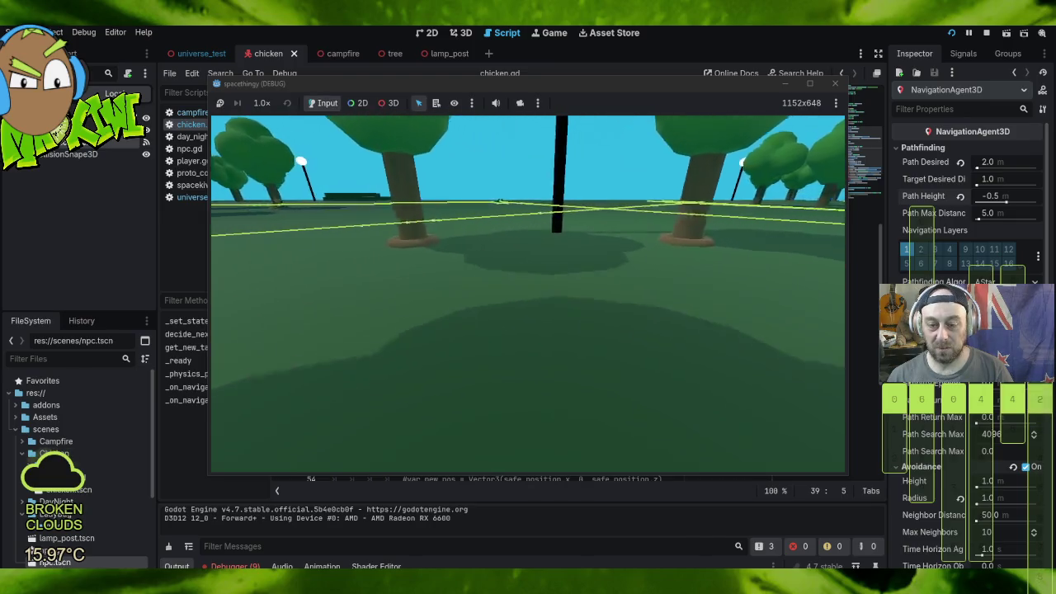
key(w)
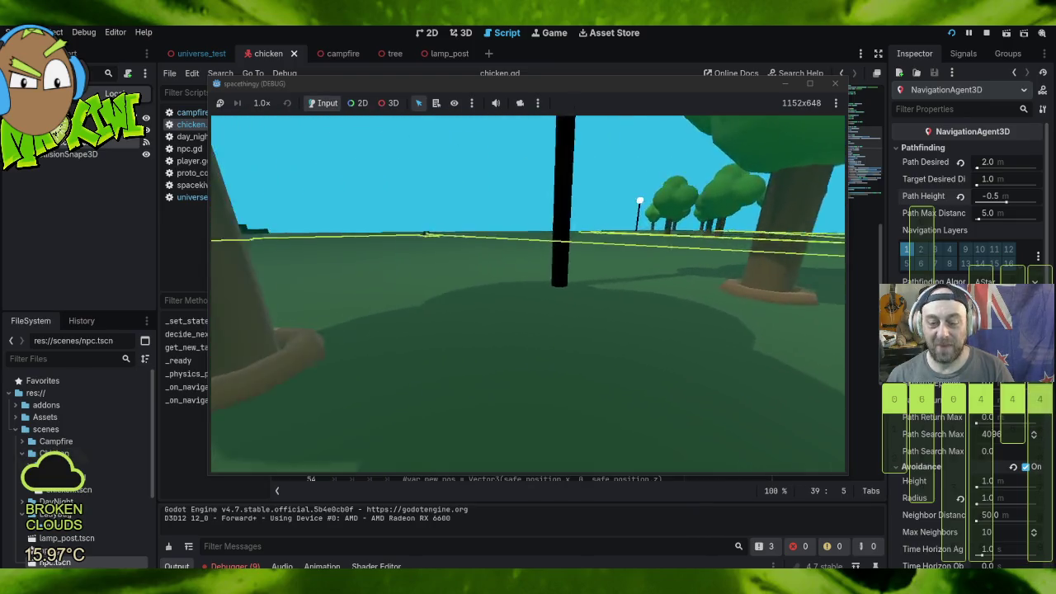
key(w)
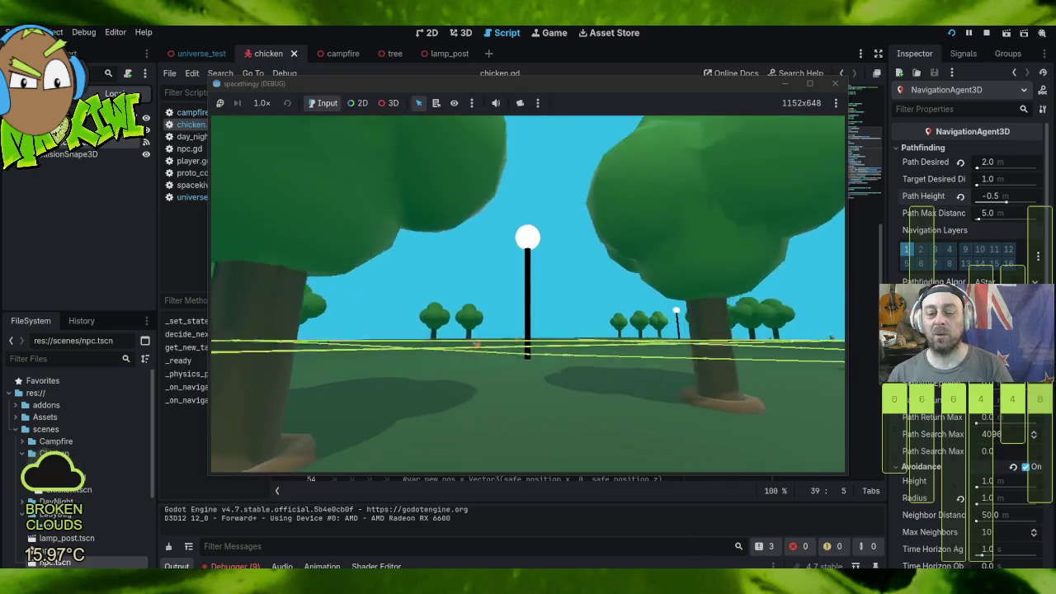
key(w)
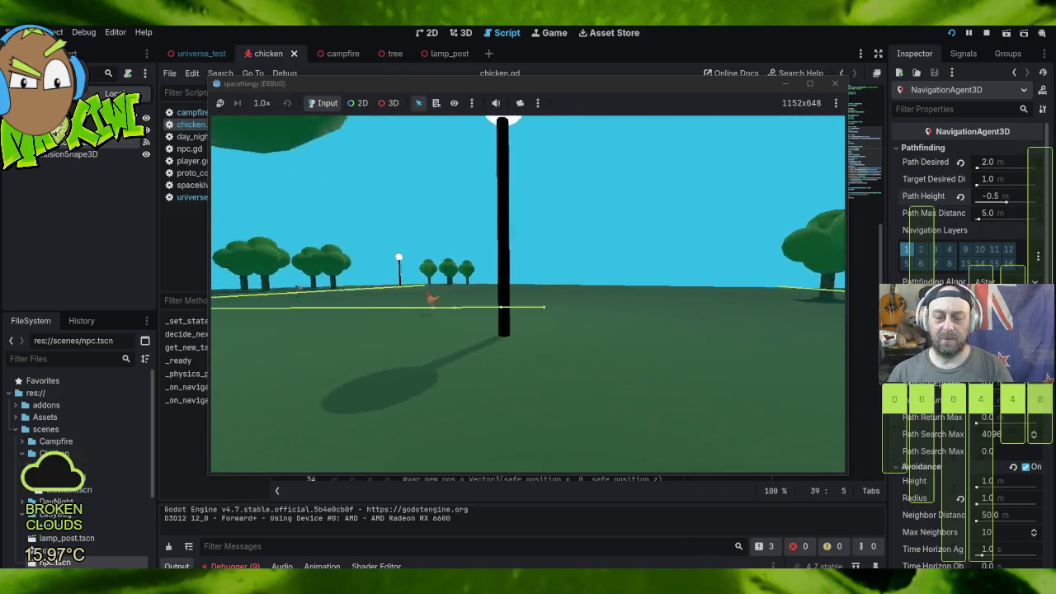
key(w)
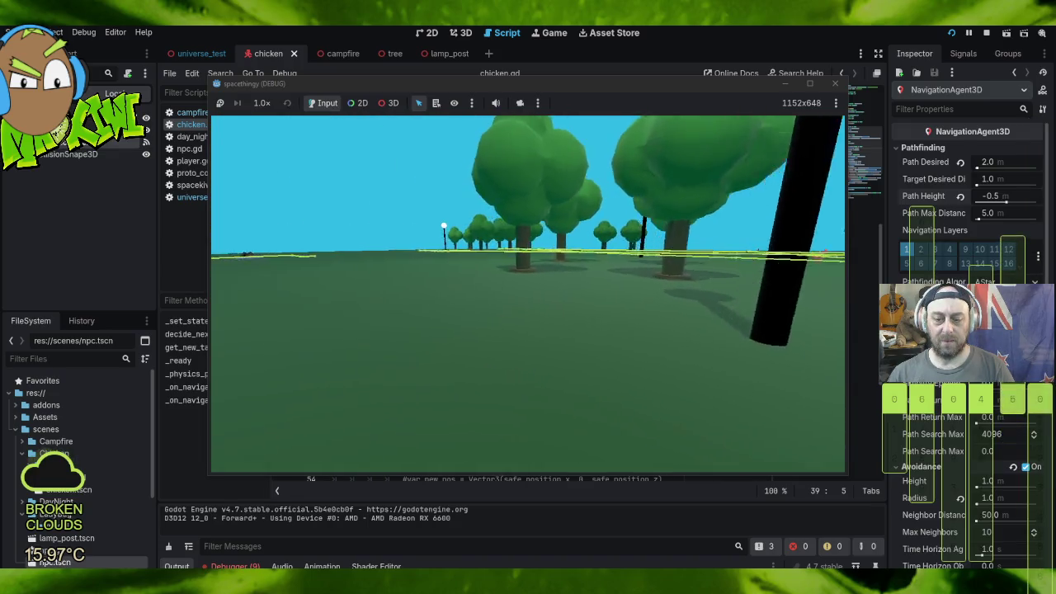
key(w)
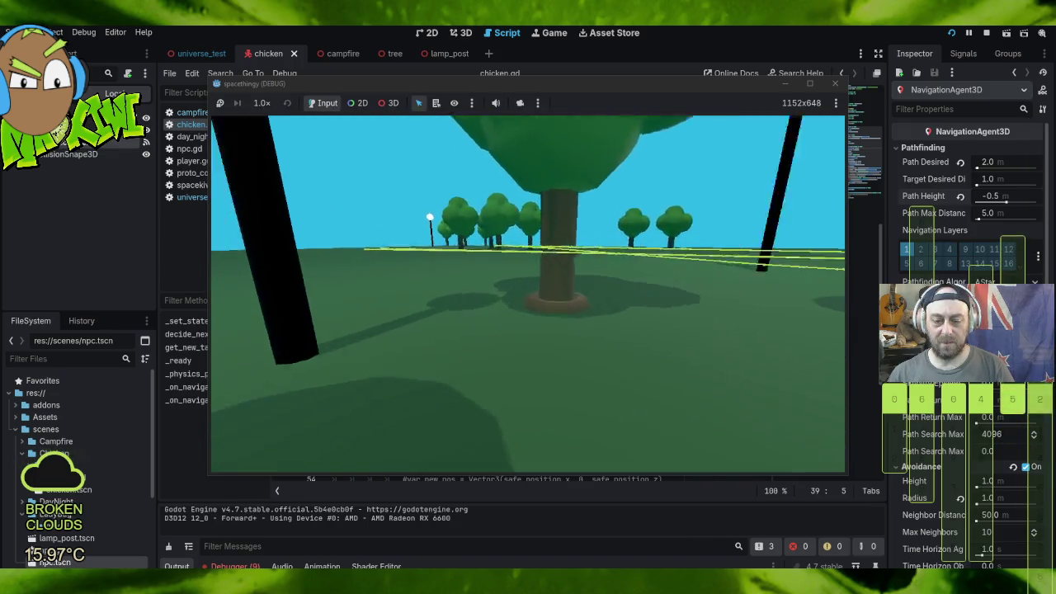
key(w)
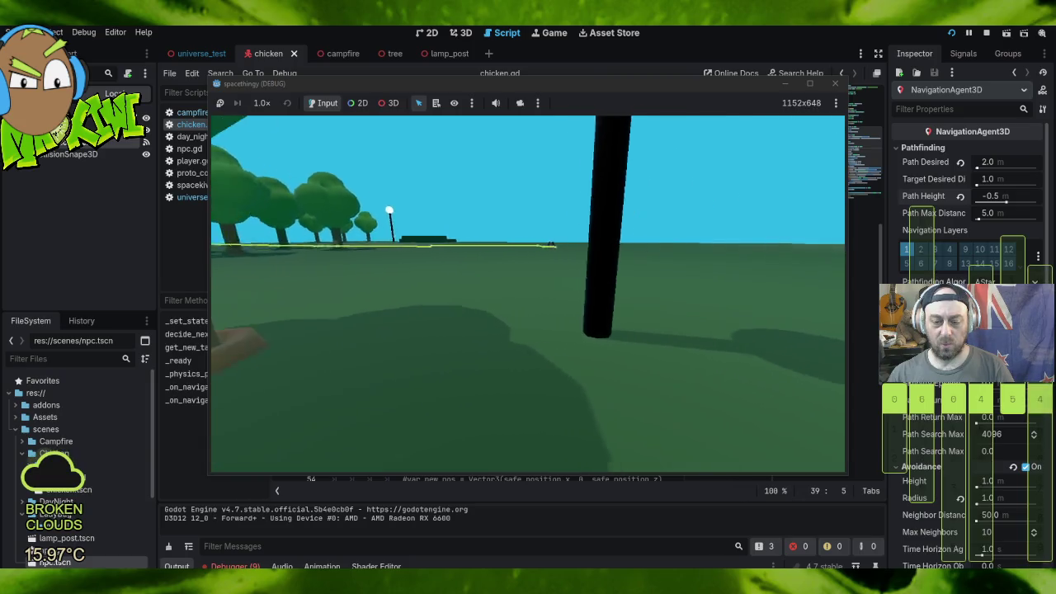
key(w)
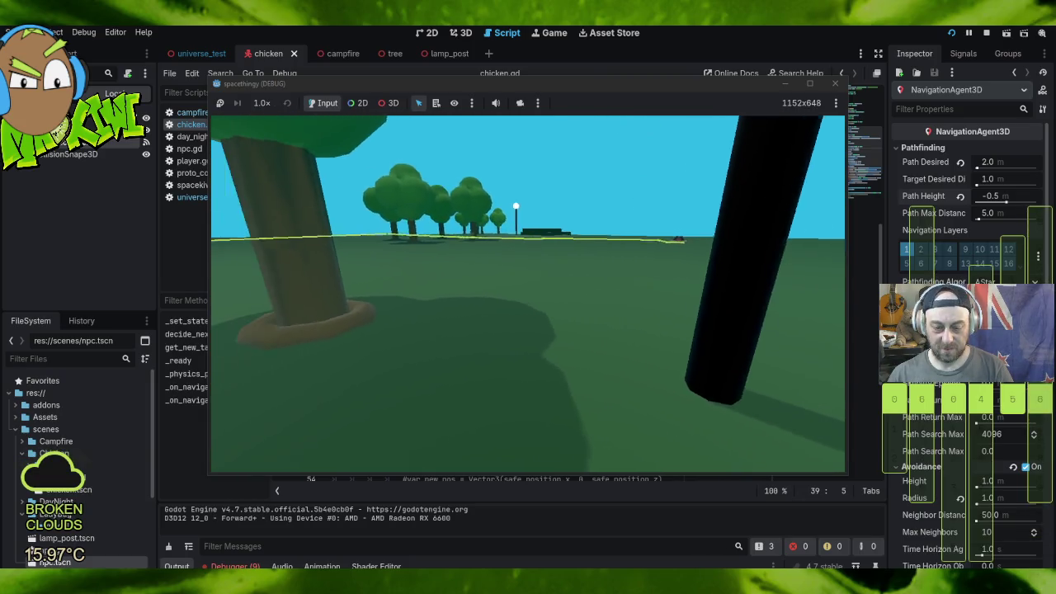
key(w)
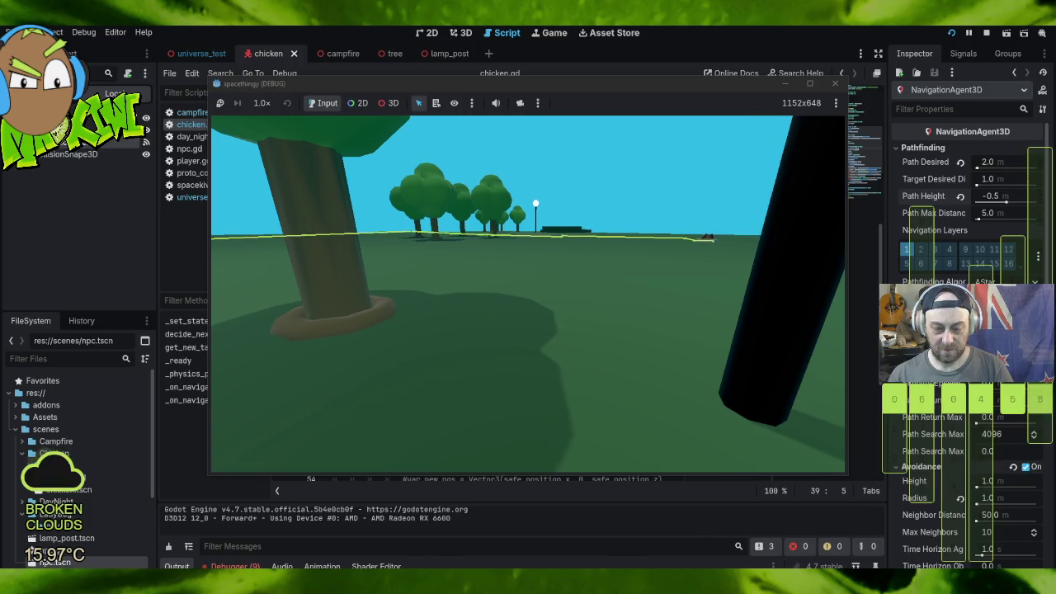
key(w)
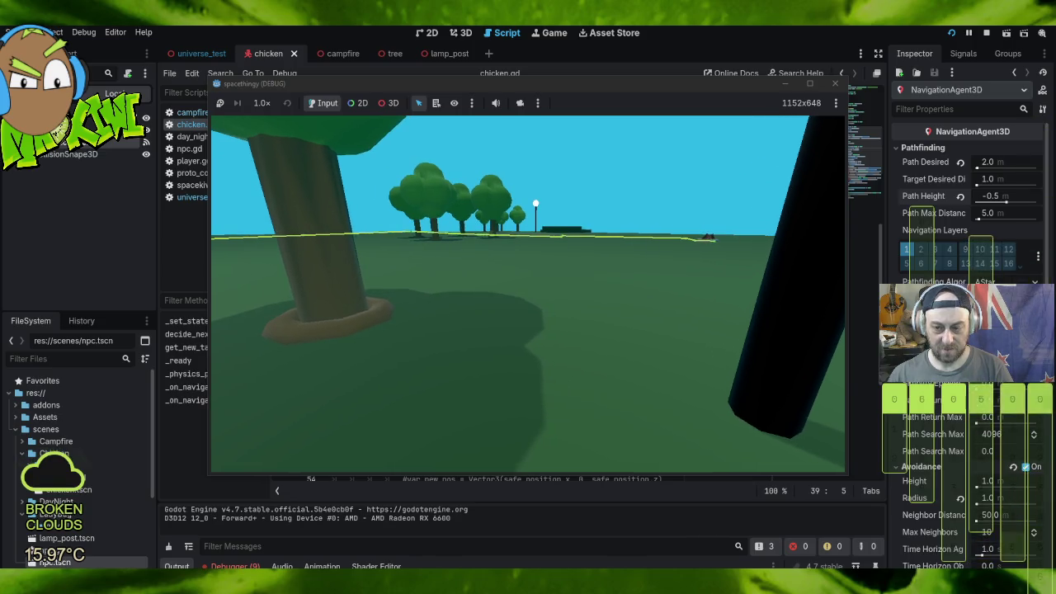
key(w)
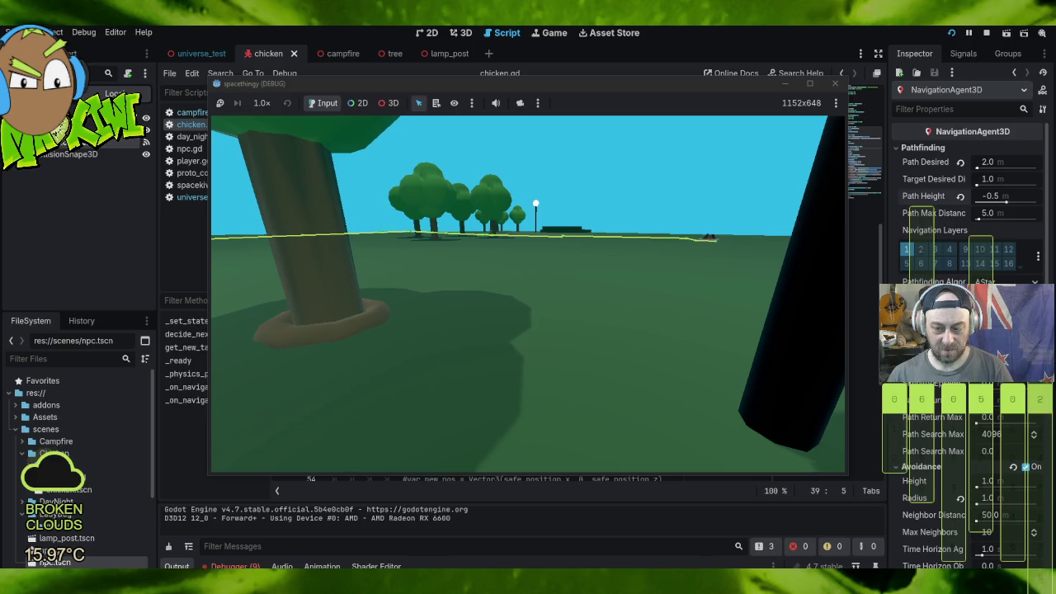
key(w)
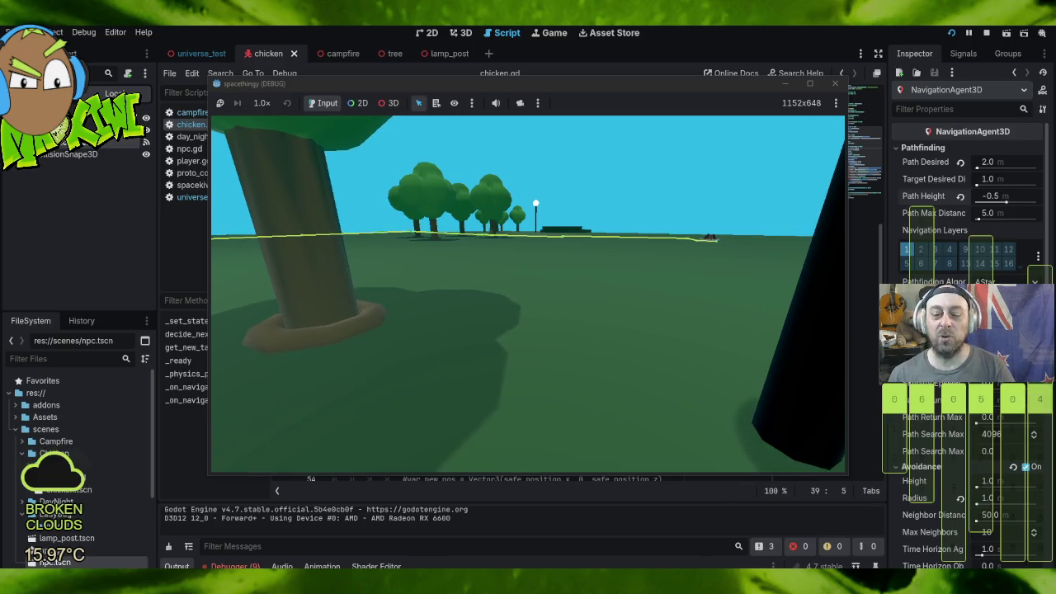
key(w)
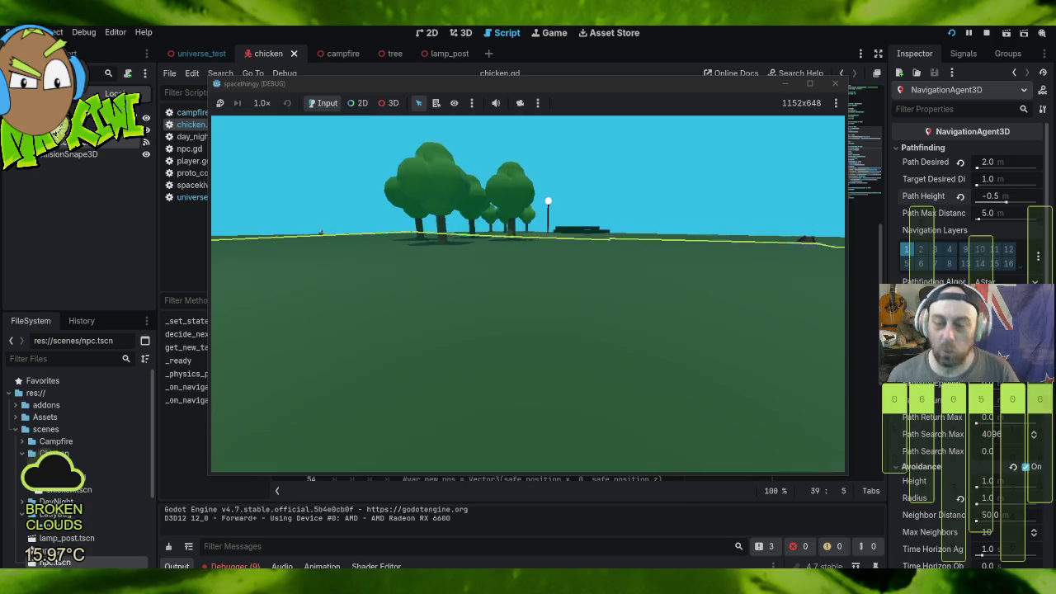
key(w)
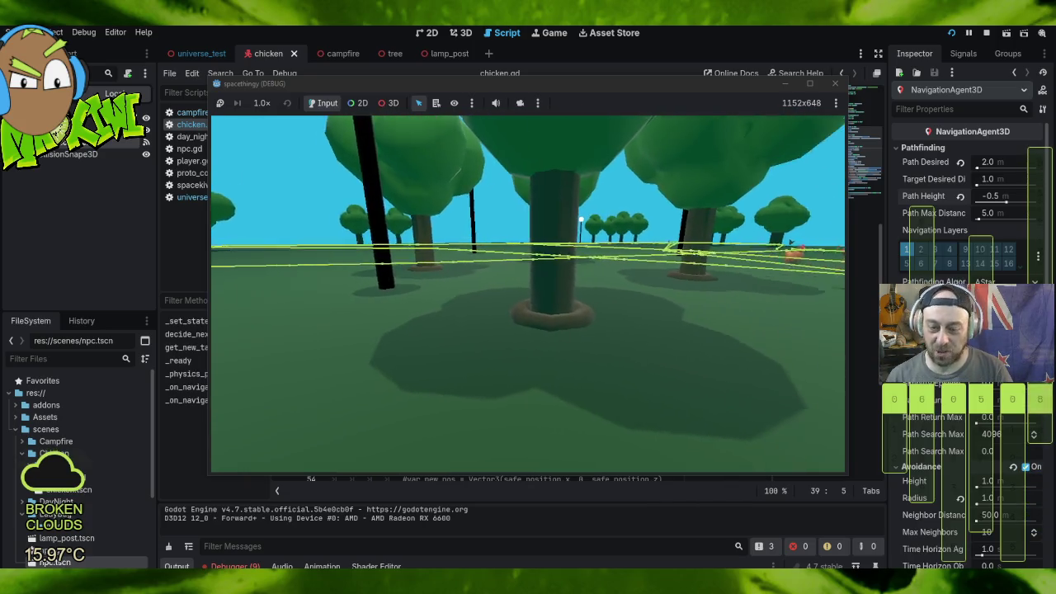
key(Escape)
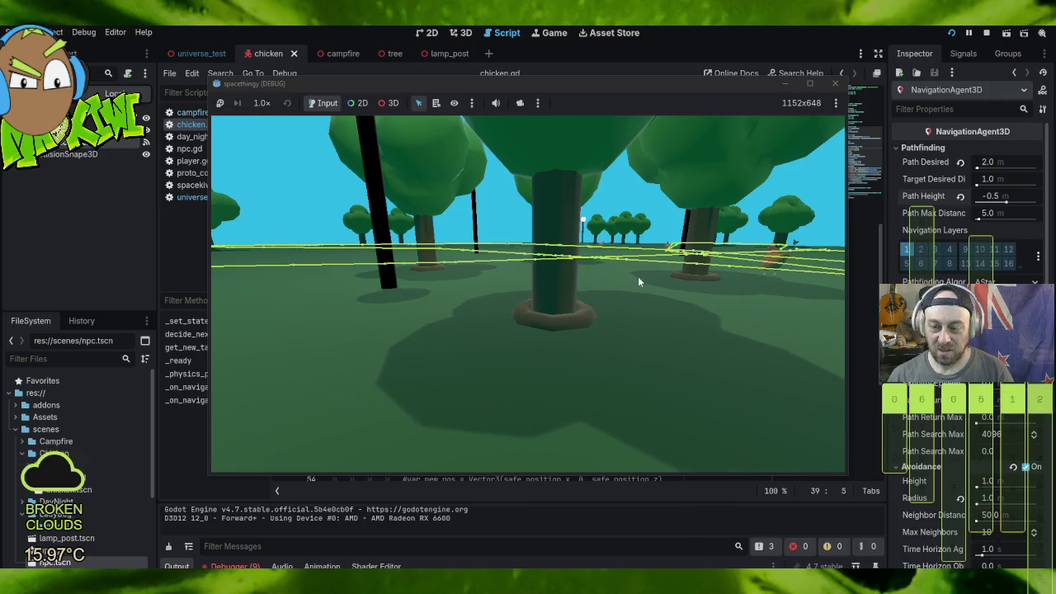
Step: Walk through the trees in the running game and browse its selection and camera options unchanged
click(728, 294)
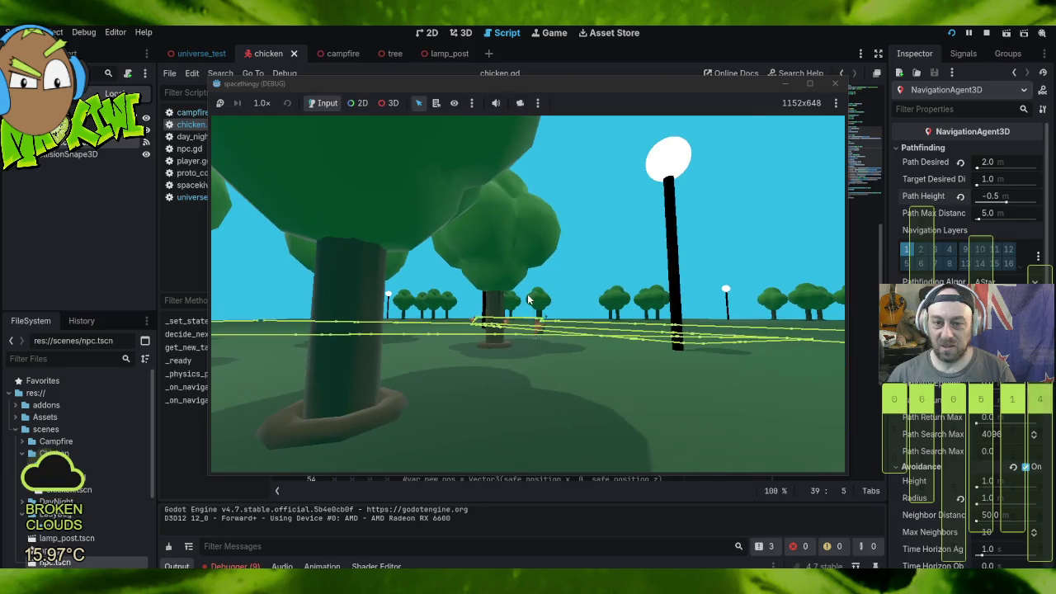
click(455, 102)
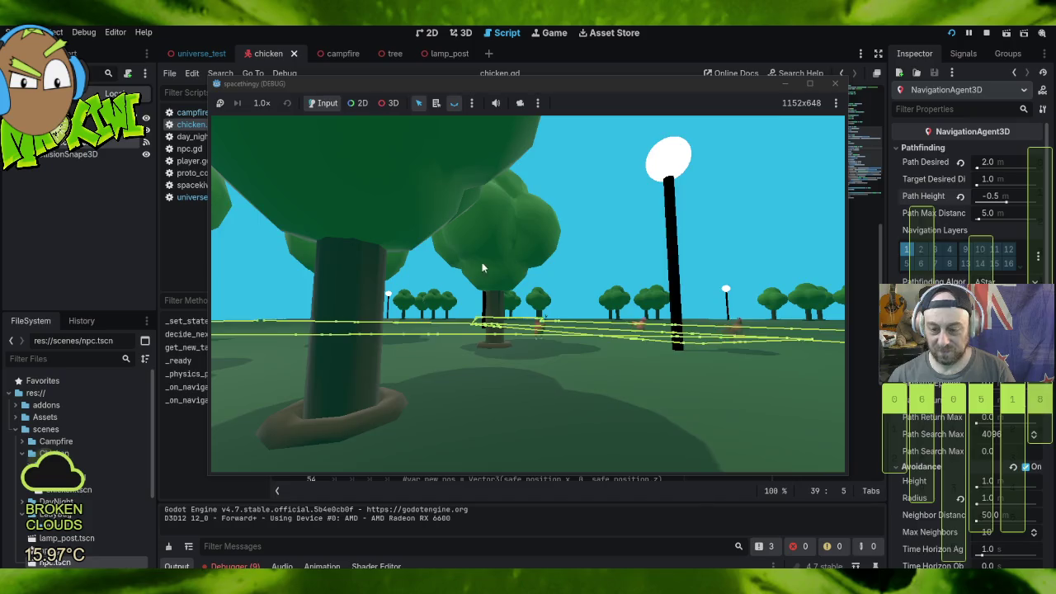
key(w)
key(Escape)
click(472, 103)
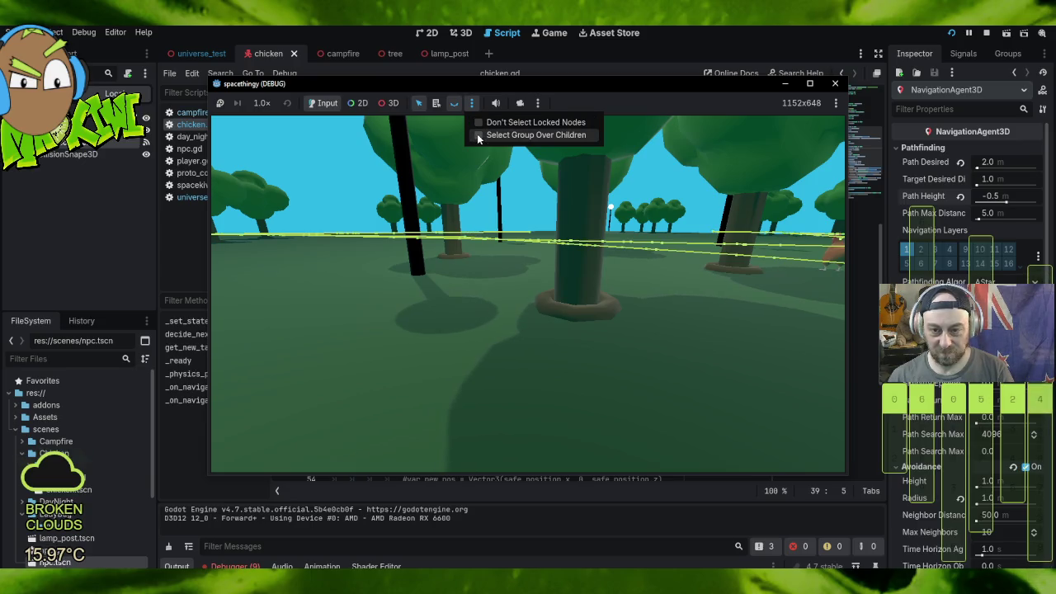
click(538, 102)
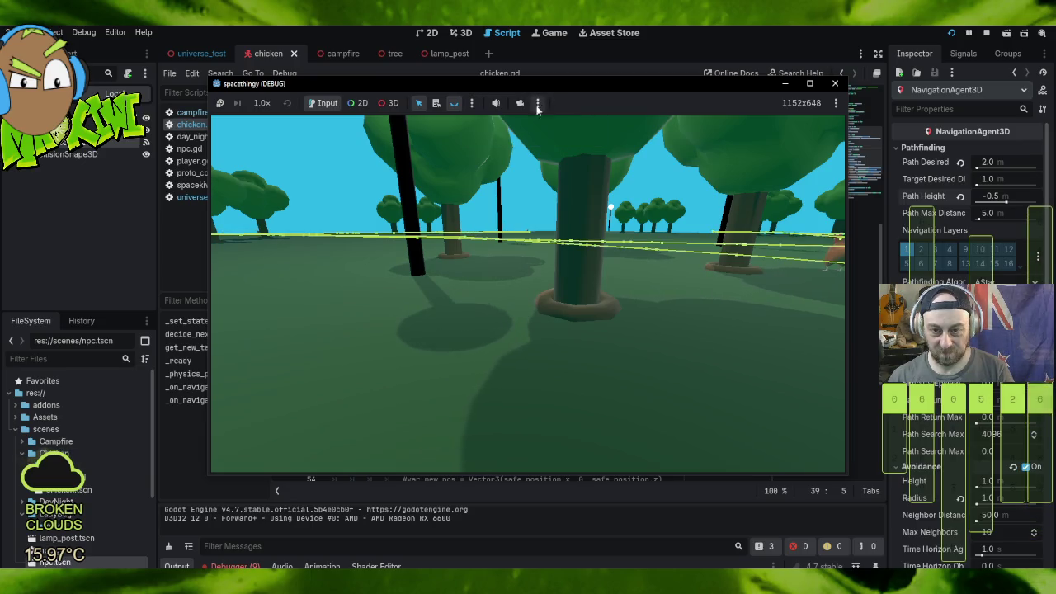
click(539, 104)
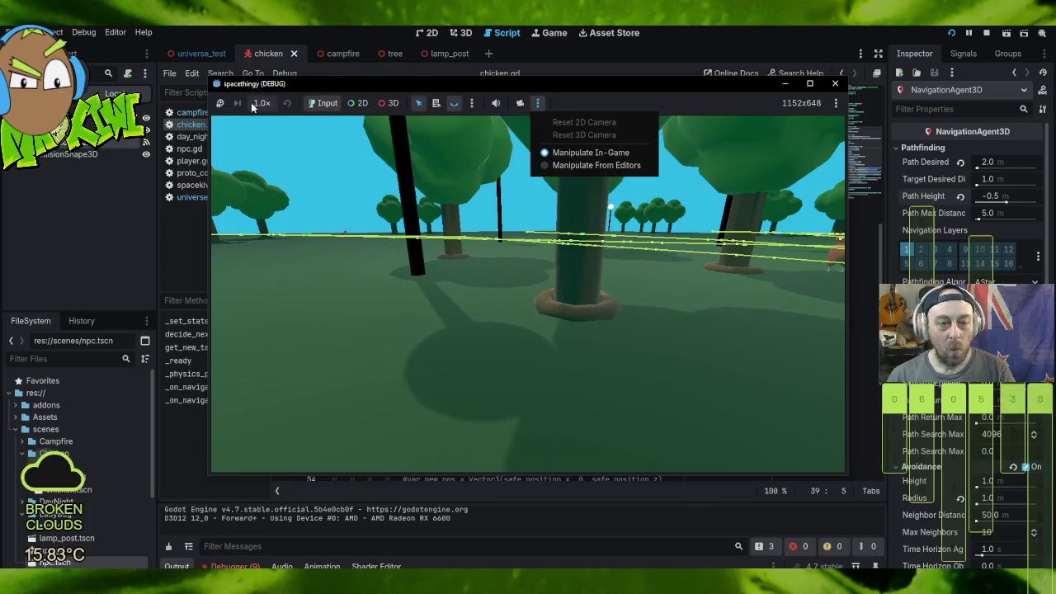
click(842, 82)
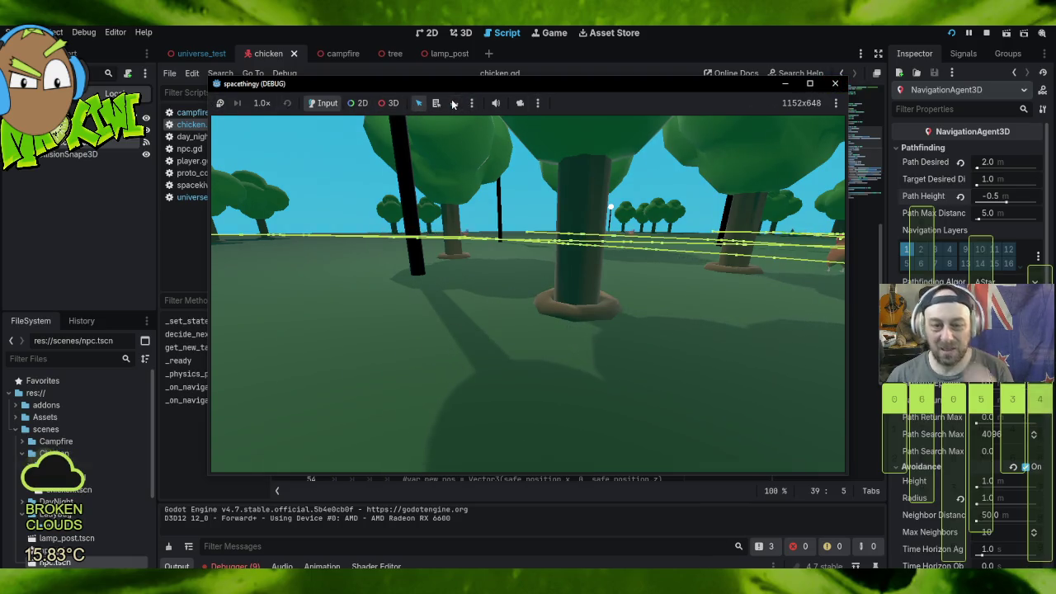
Step: Stop the game and switch back to the universe_test park scene tab
click(836, 83)
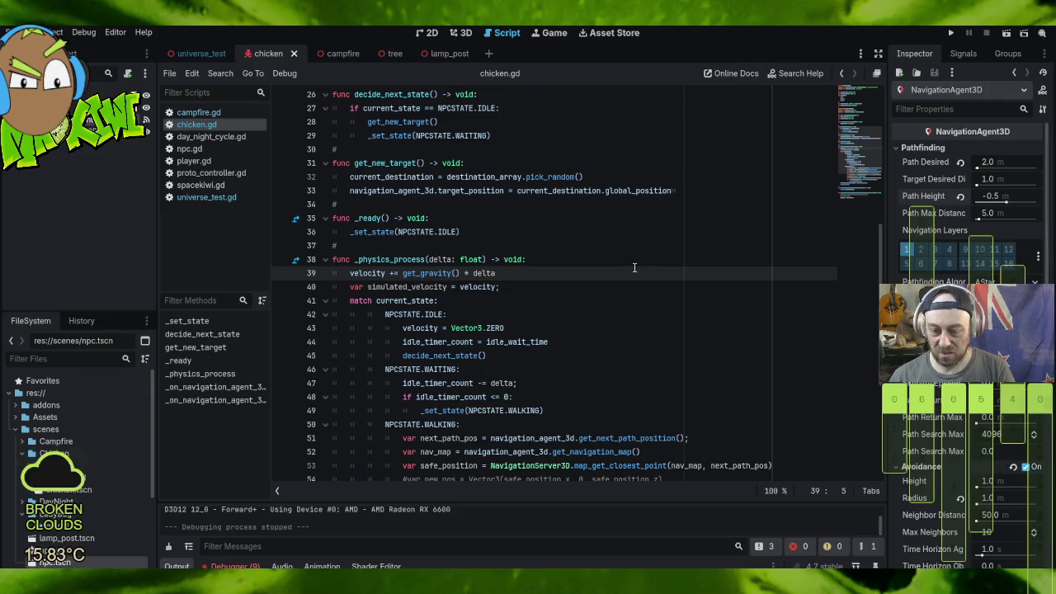
scroll(633, 268, down, 5)
click(458, 33)
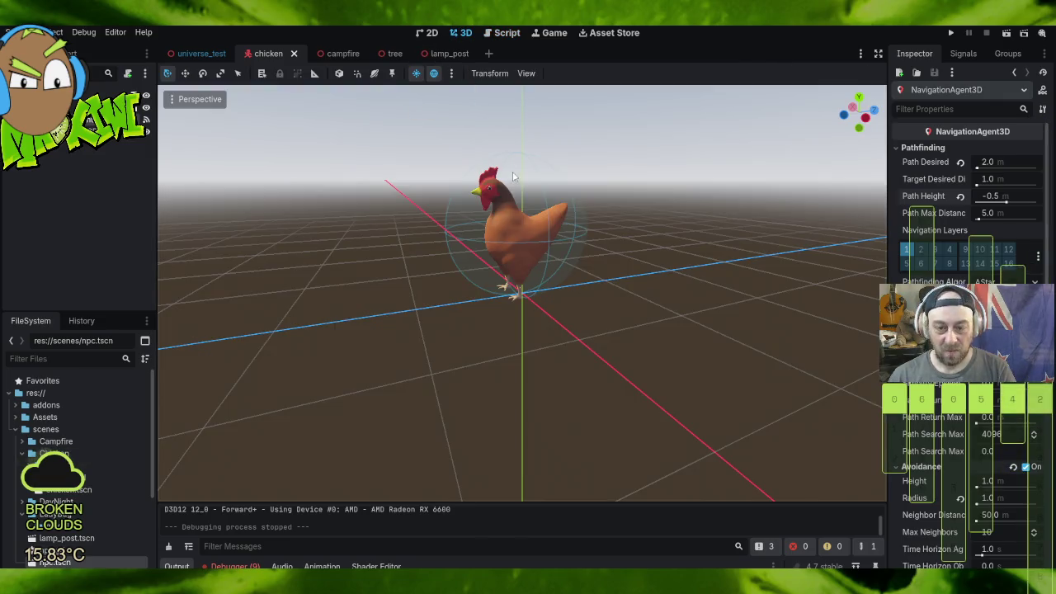
scroll(512, 172, down, 5)
click(198, 53)
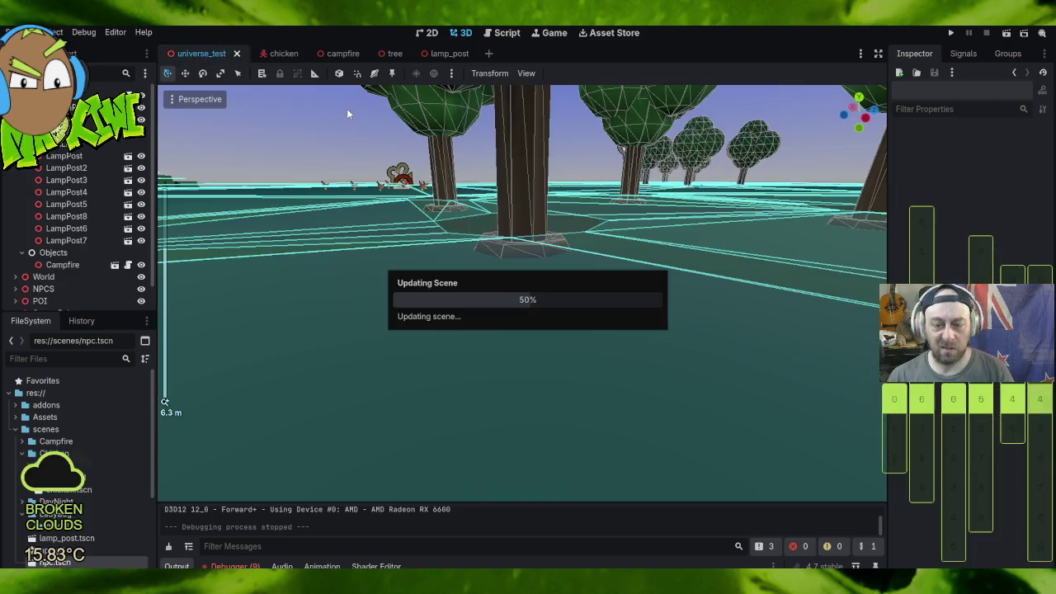
scroll(353, 285, down, 5)
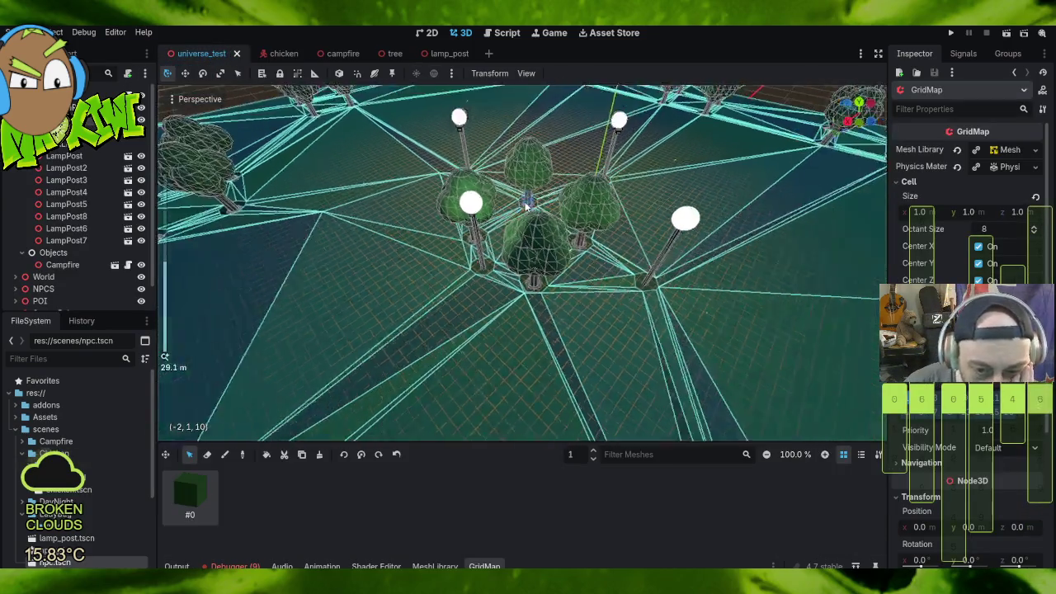
scroll(428, 161, up, 10)
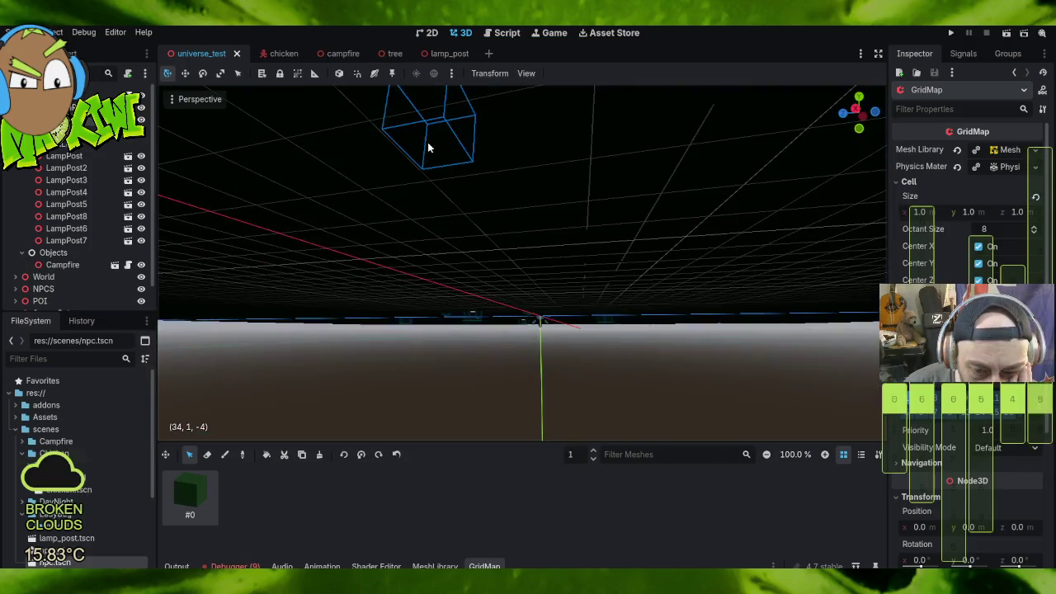
scroll(431, 155, down, 10)
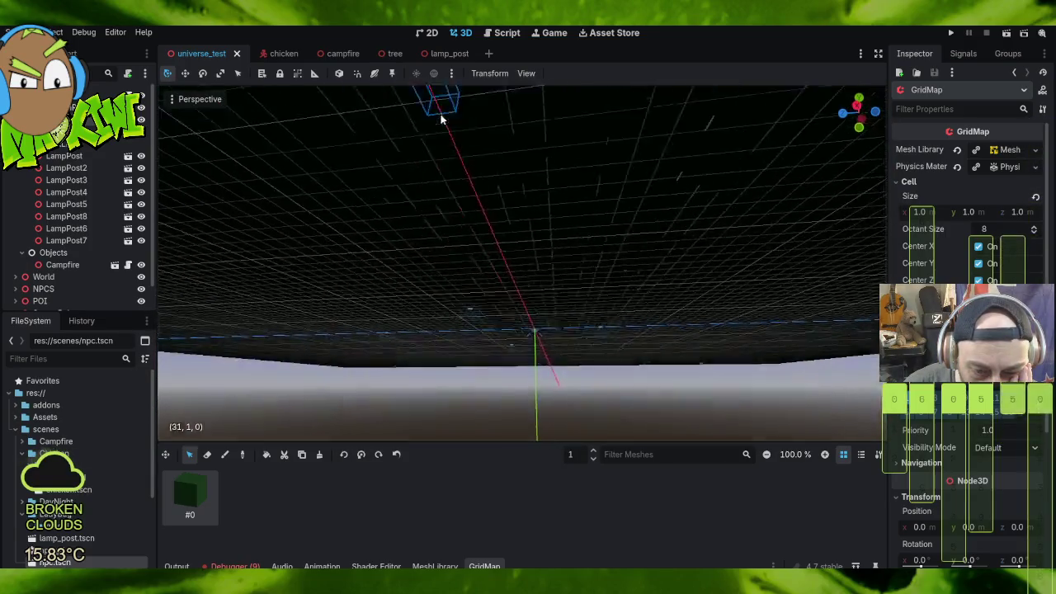
scroll(443, 116, up, 2)
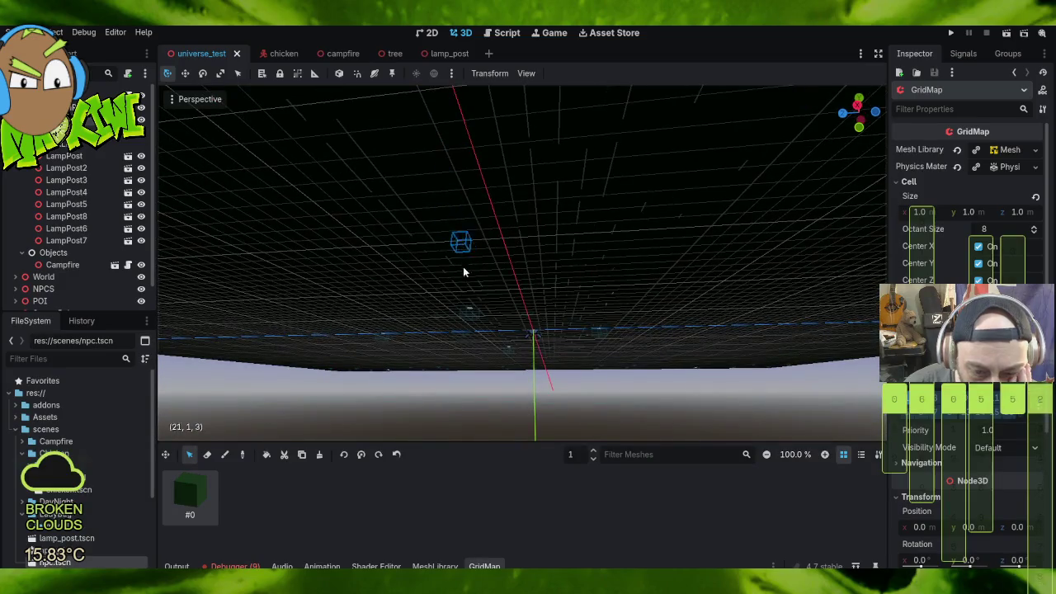
scroll(483, 336, up, 3)
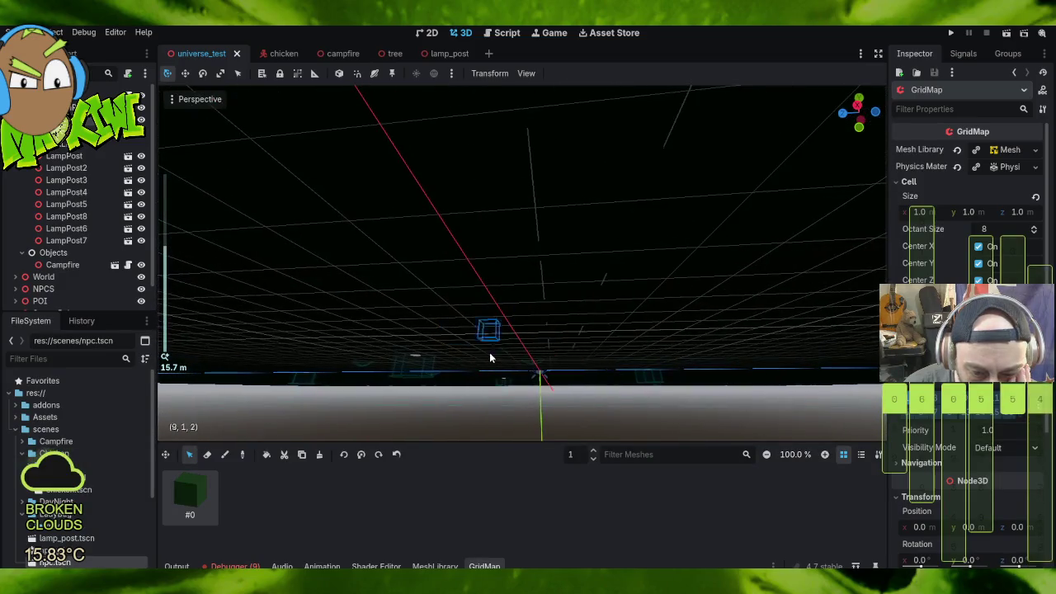
mouse_move(500, 398)
mouse_down()
mouse_move(583, 418)
mouse_move(556, 401)
mouse_move(503, 412)
mouse_move(559, 404)
mouse_move(542, 302)
mouse_move(564, 358)
mouse_move(589, 360)
mouse_move(470, 316)
mouse_move(415, 394)
mouse_up()
mouse_move(433, 335)
mouse_down()
mouse_move(419, 325)
mouse_move(431, 349)
mouse_move(416, 349)
mouse_move(400, 309)
mouse_move(445, 325)
mouse_up()
scroll(432, 333, down, 3)
scroll(431, 349, down, 3)
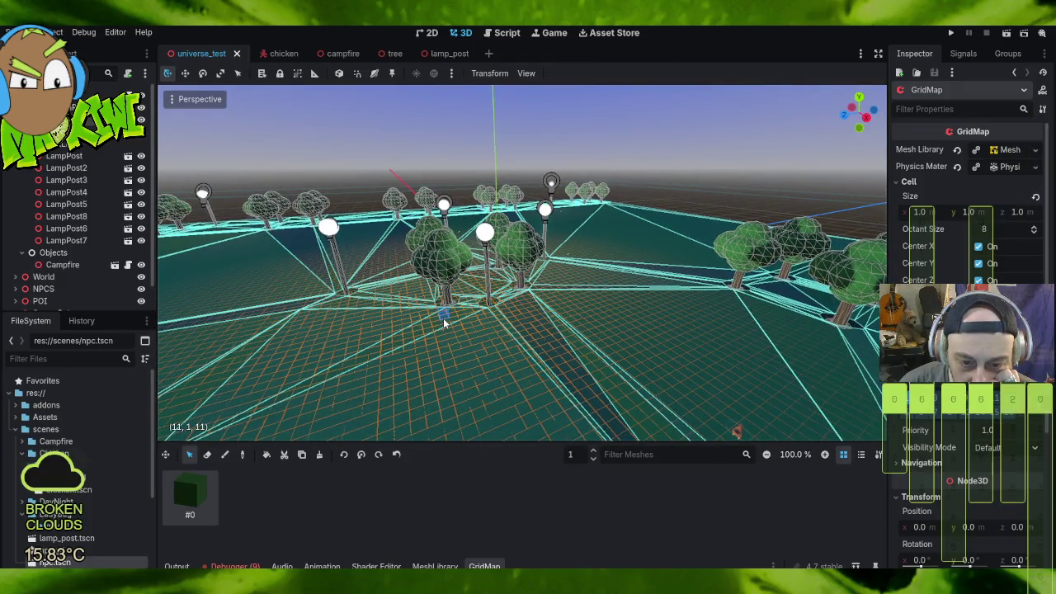
scroll(82, 227, up, 5)
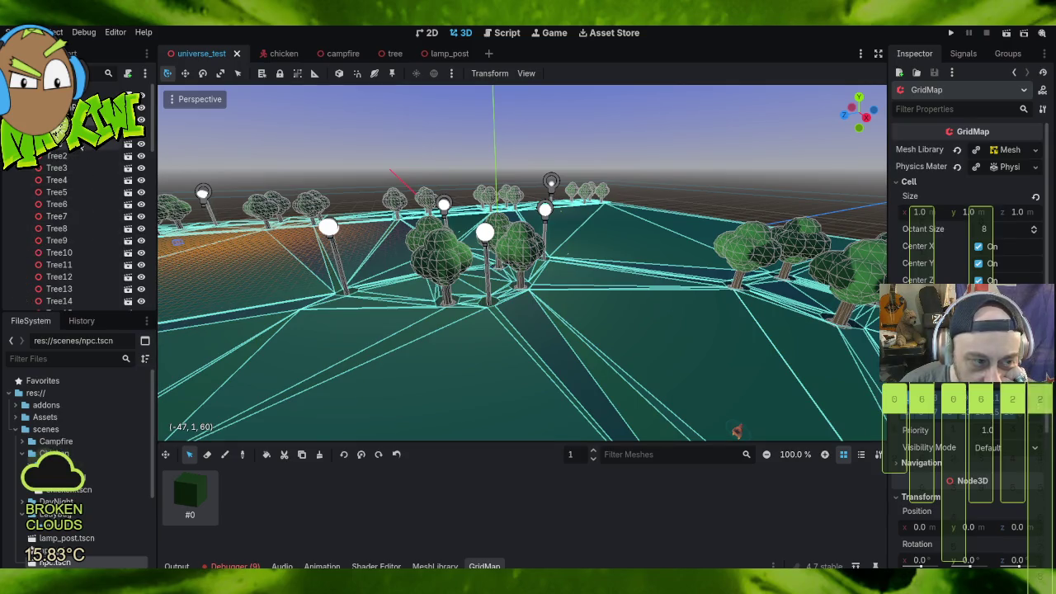
scroll(77, 247, down, 3)
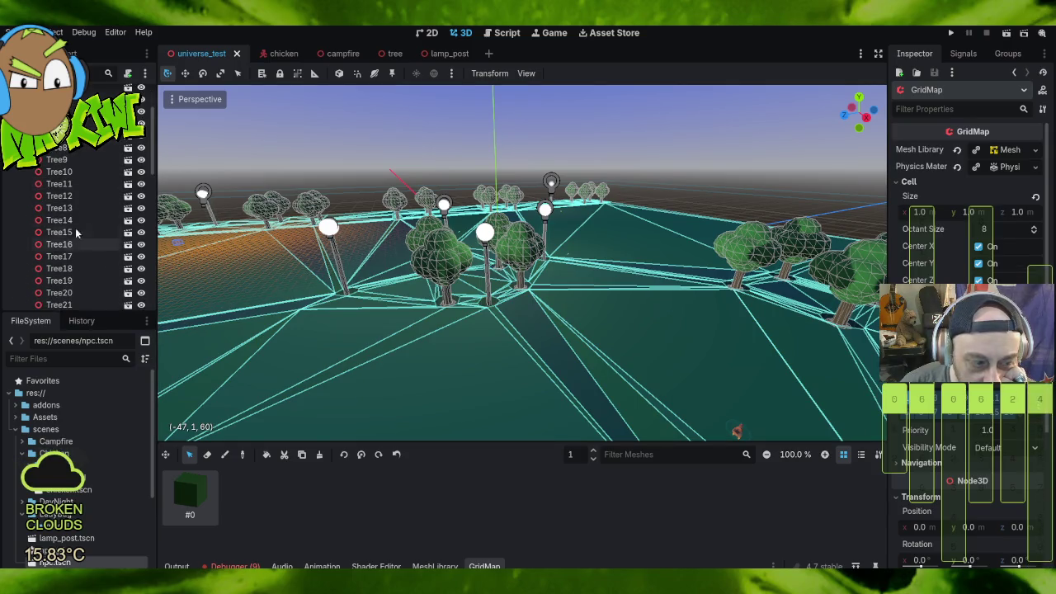
Step: Select the central cluster Tree through Tree4 in the Scene dock
click(737, 431)
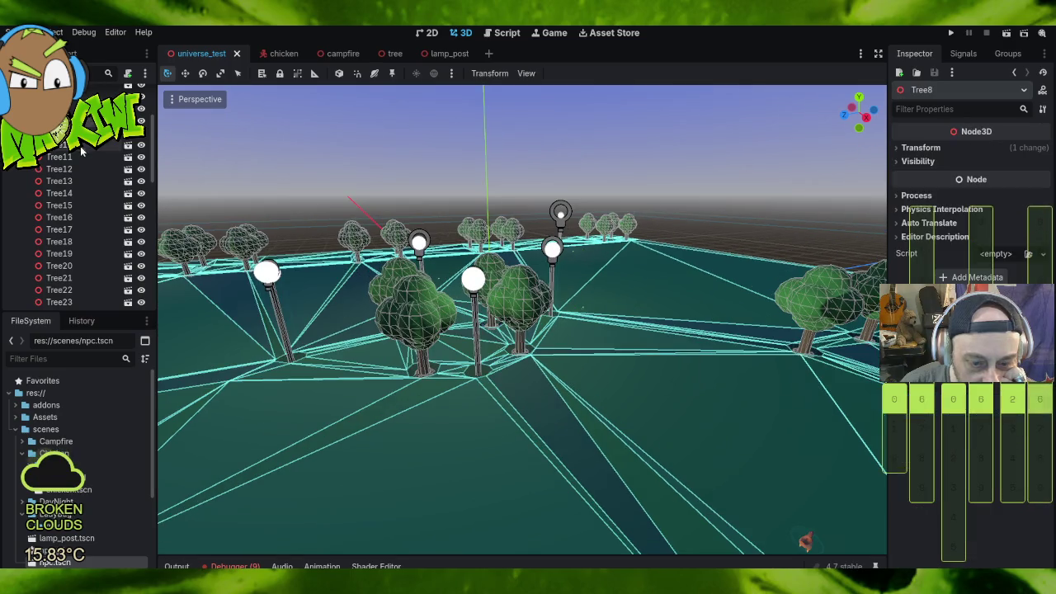
click(65, 204)
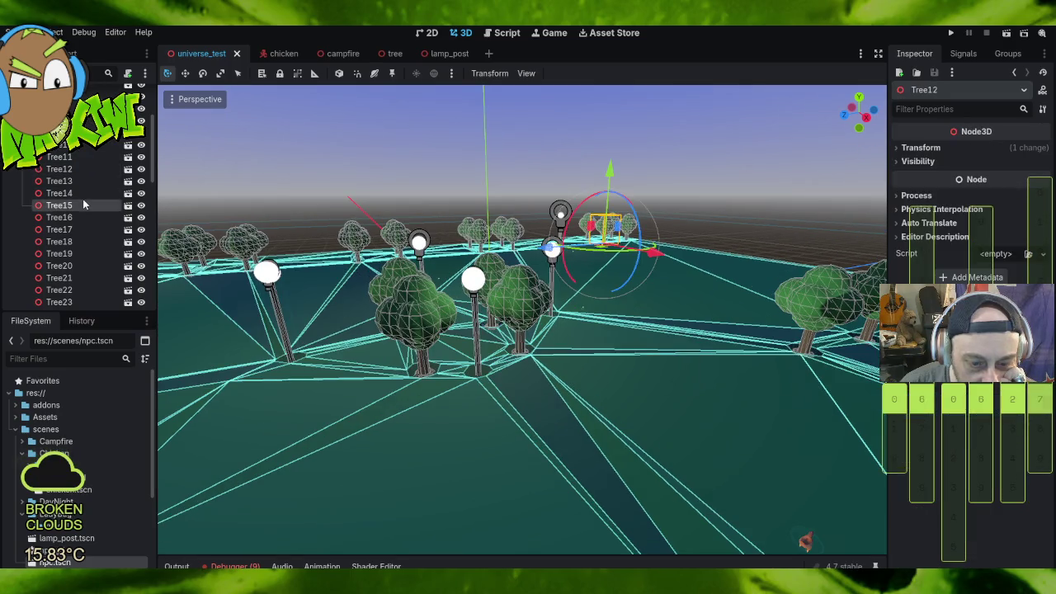
click(421, 365)
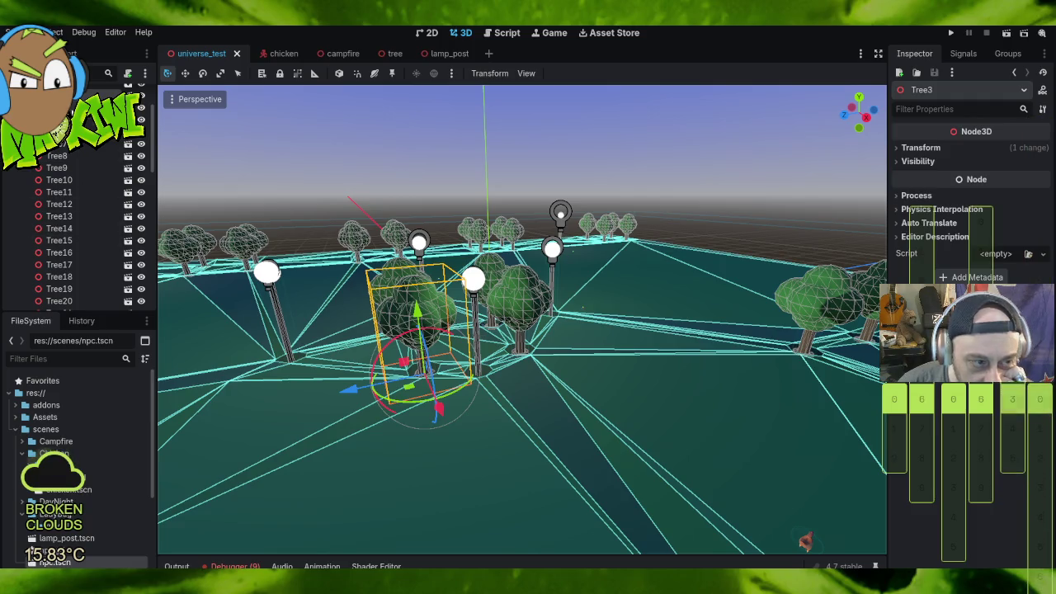
click(73, 108)
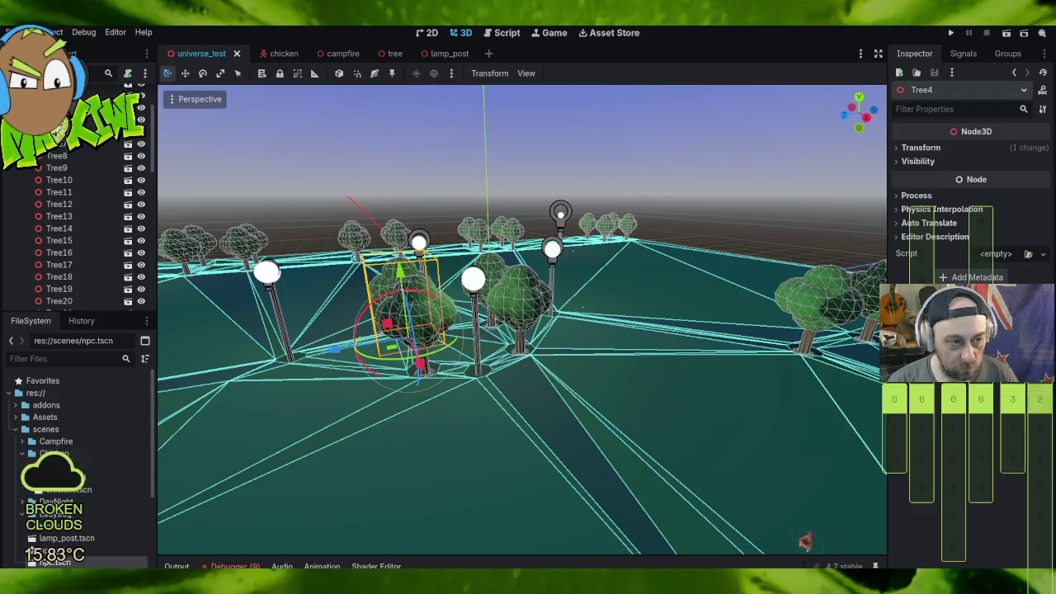
scroll(91, 124, up, 3)
key(Up)
key(Up)
key(Up)
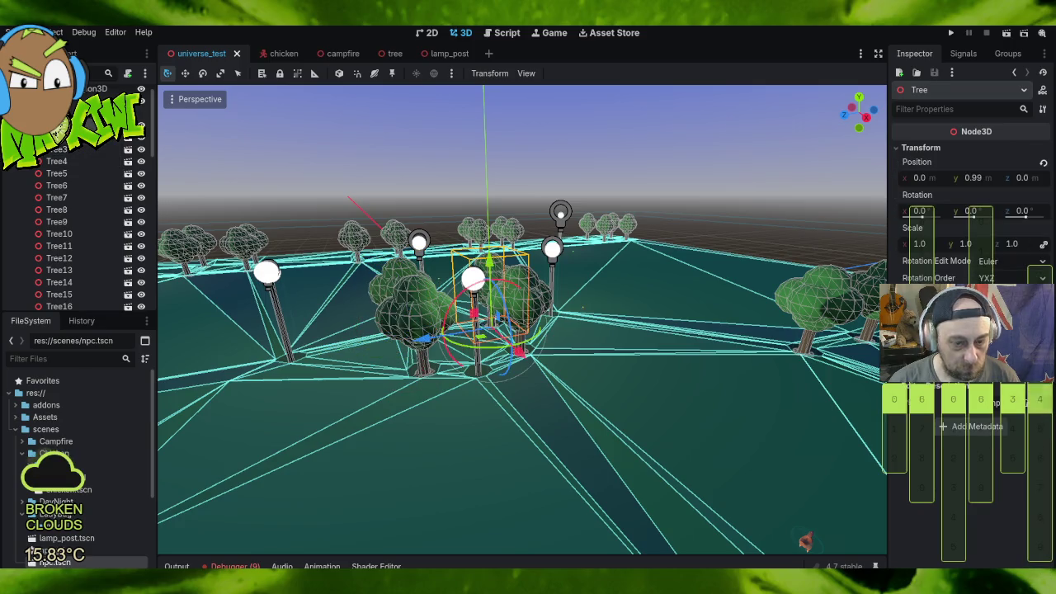
key(Down)
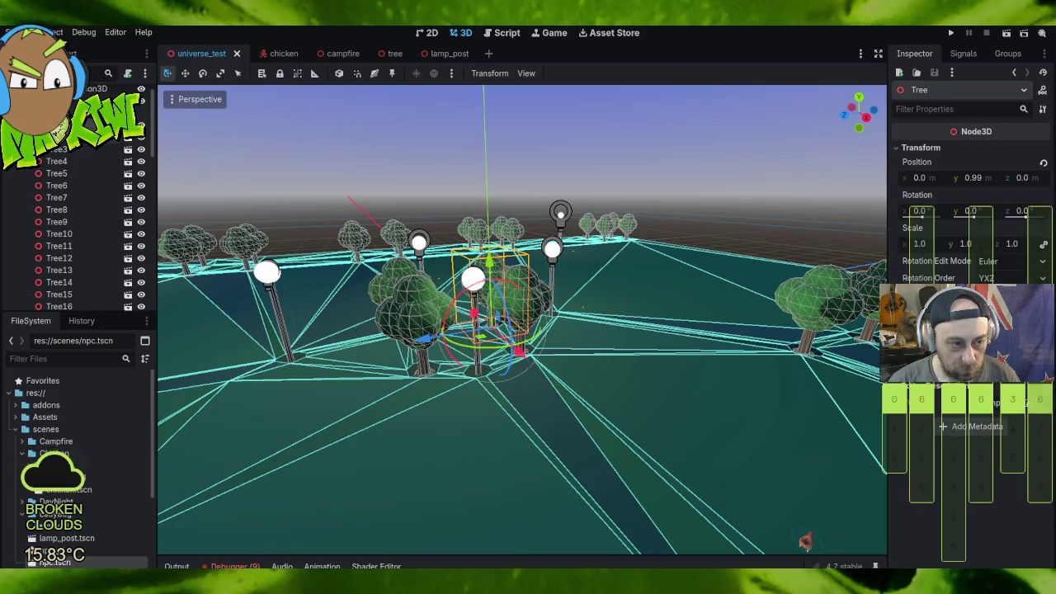
key(shift+Down)
key(shift+Down)
key(shift+Down)
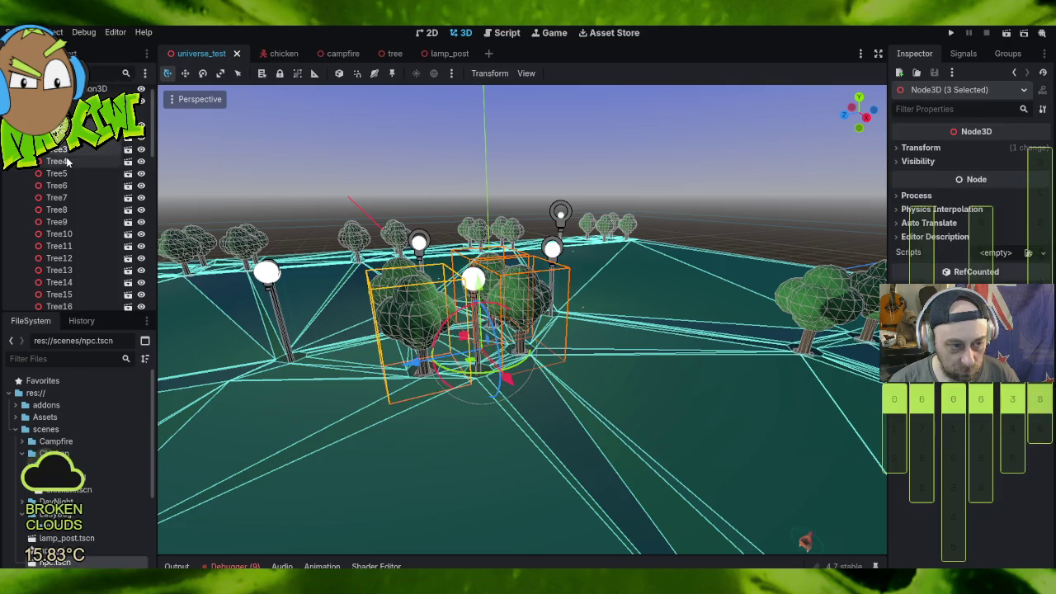
Step: Slide the four trees along Z and X clear of the lamp posts, then select the GridMap
mouse_move(393, 363)
mouse_down()
mouse_move(50, 392)
mouse_move(1, 385)
mouse_move(241, 395)
mouse_up()
drag(280, 422, 271, 404)
mouse_move(616, 256)
mouse_down()
mouse_move(625, 286)
mouse_move(557, 332)
mouse_up()
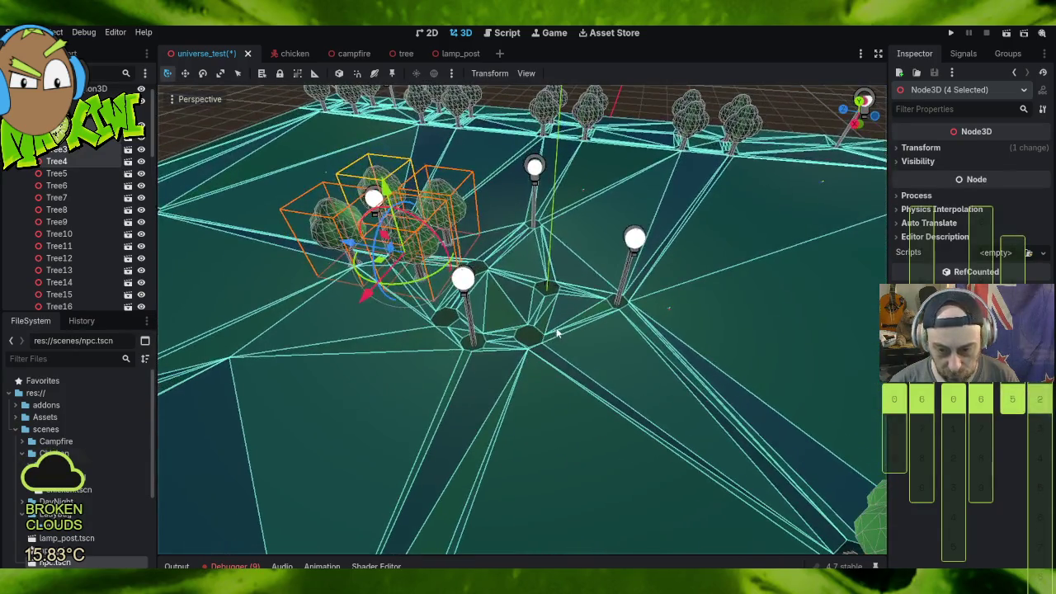
scroll(556, 331, down, 5)
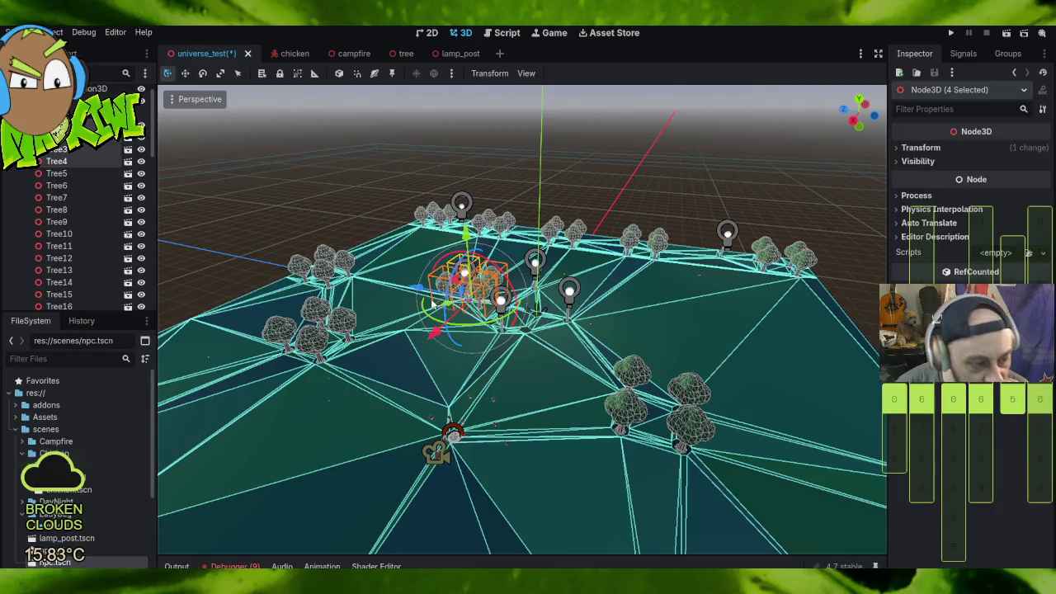
scroll(539, 333, up, 3)
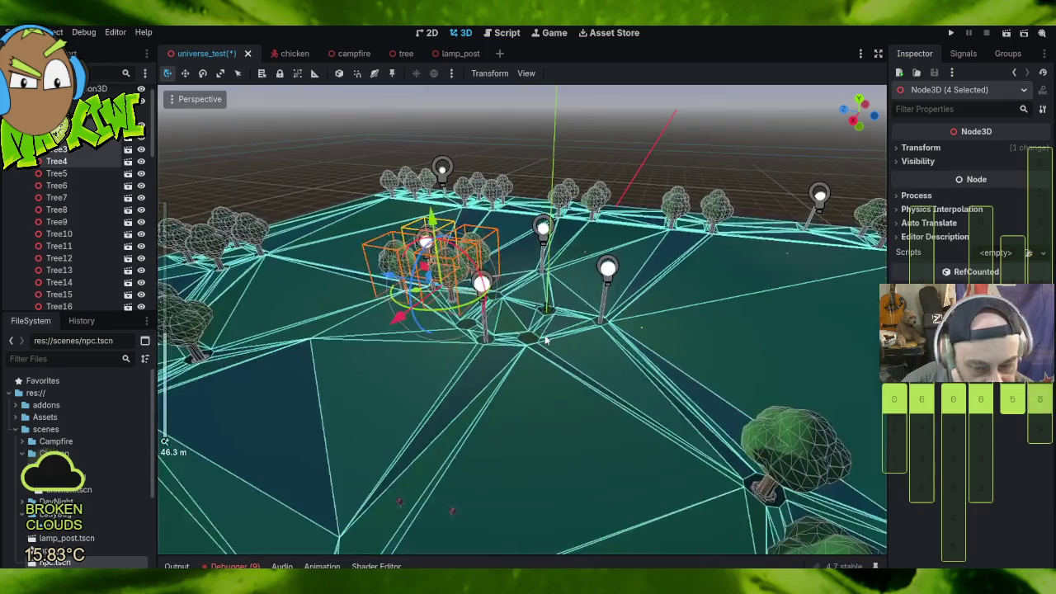
drag(538, 333, 558, 363)
scroll(558, 362, up, 2)
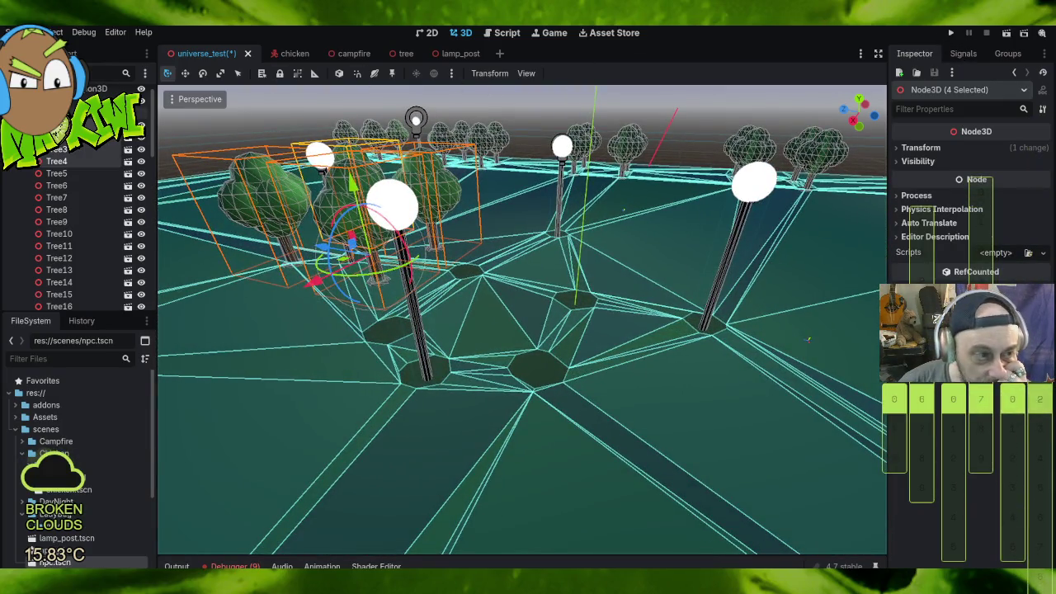
click(71, 90)
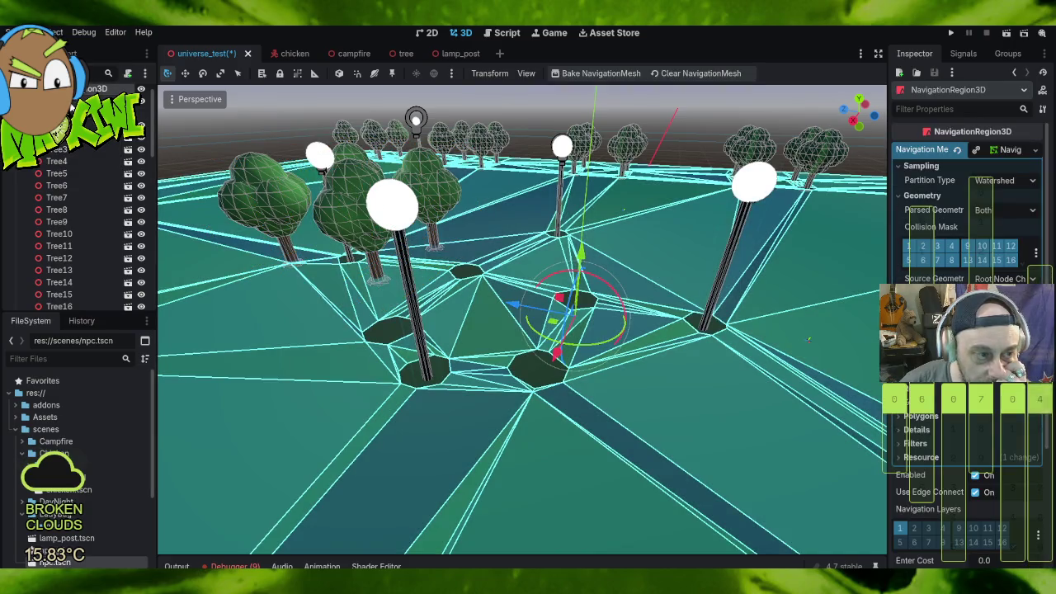
click(71, 100)
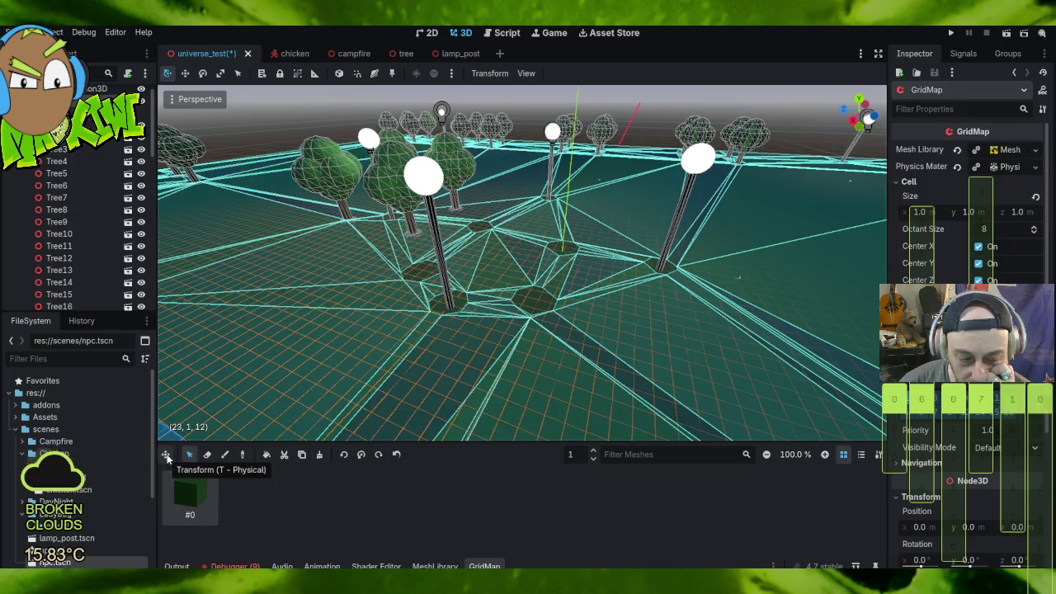
Step: On GridMap floor 1, mark a rectangle of cells around the lamp posts and fill it with tiles
click(592, 462)
click(593, 450)
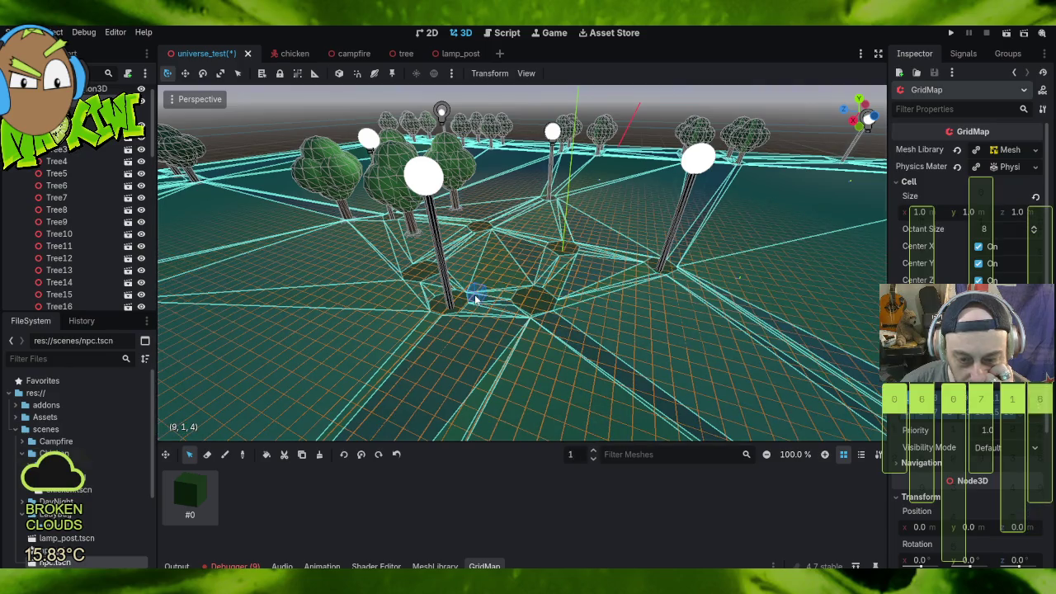
scroll(474, 300, up, 5)
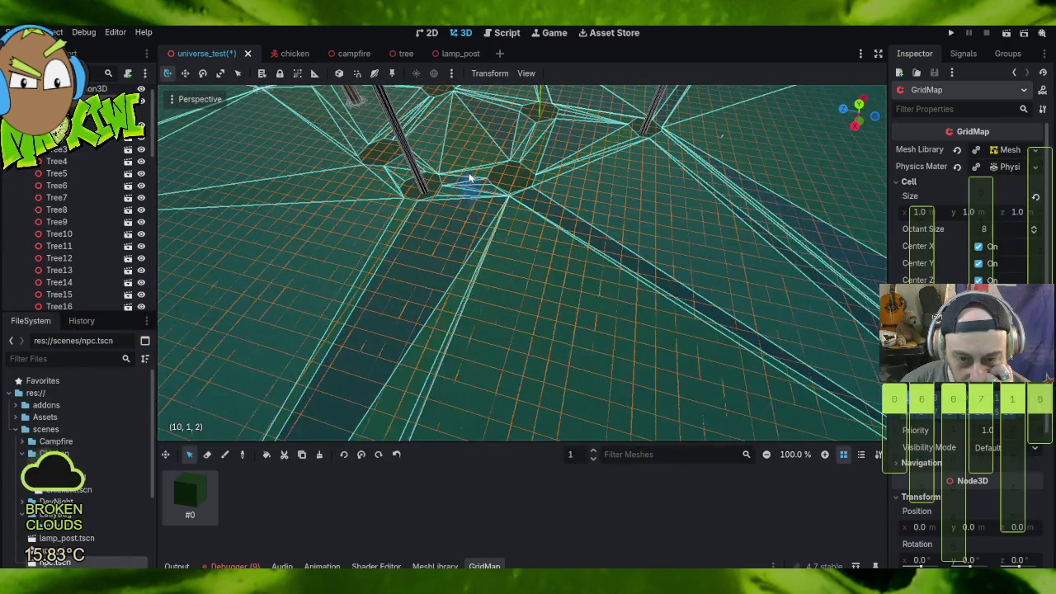
scroll(506, 144, down, 5)
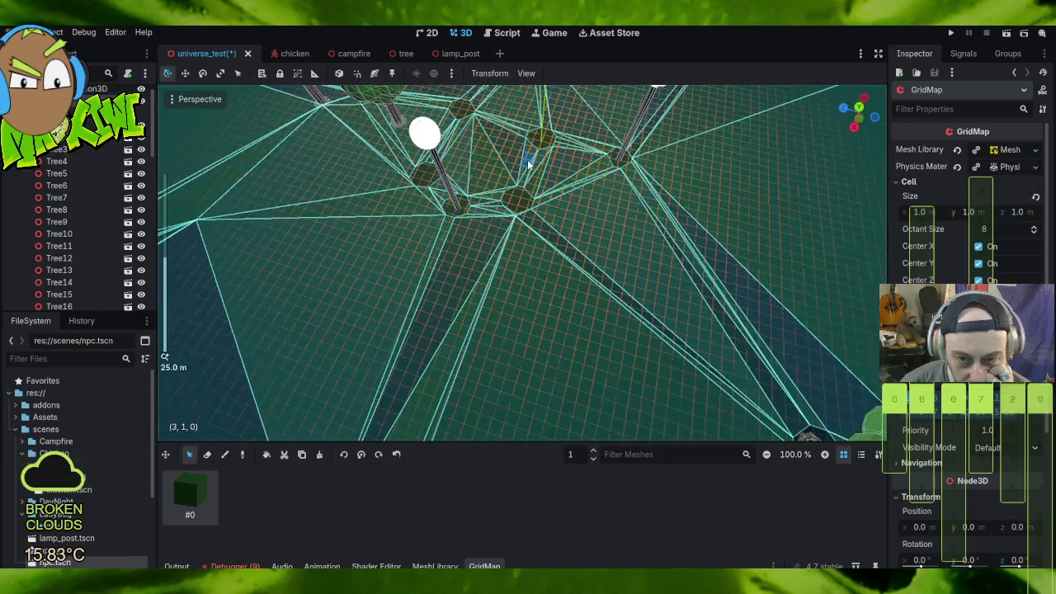
drag(528, 163, 394, 349)
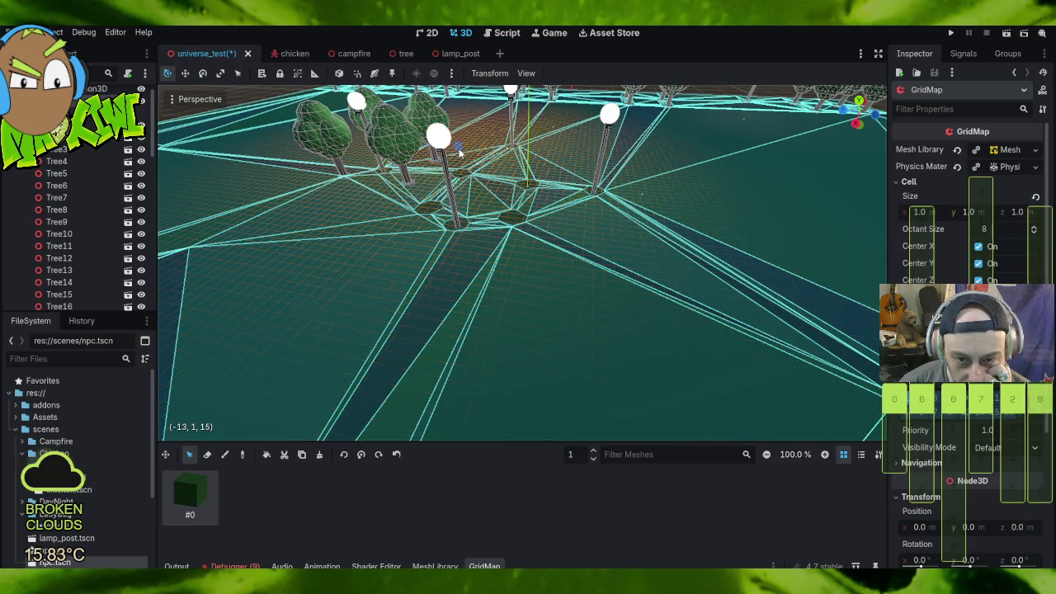
mouse_move(459, 164)
mouse_down()
mouse_move(495, 217)
mouse_move(533, 242)
mouse_move(621, 256)
mouse_move(636, 284)
mouse_move(645, 281)
mouse_up()
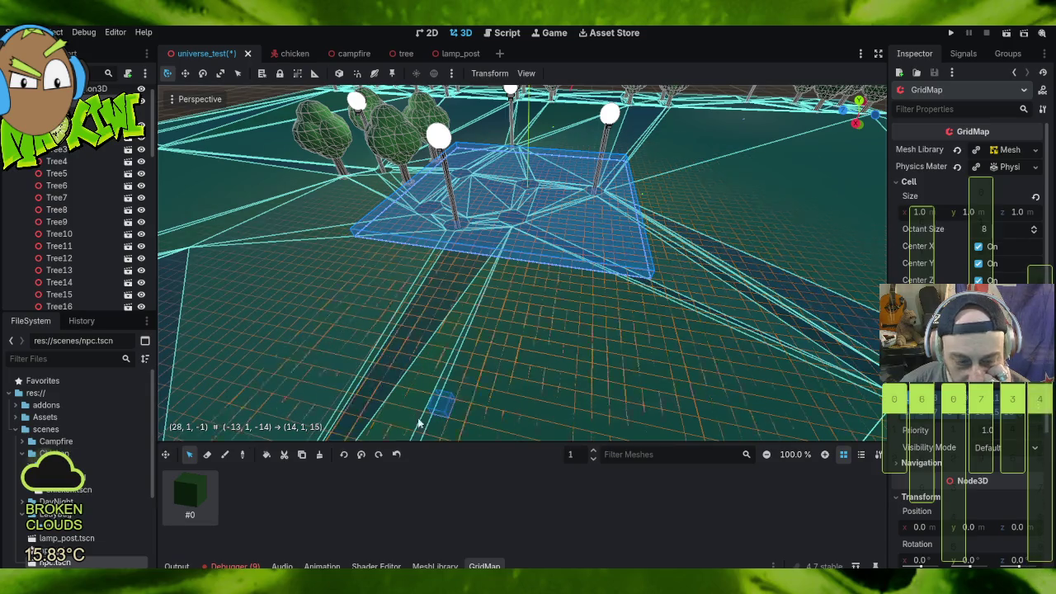
click(265, 454)
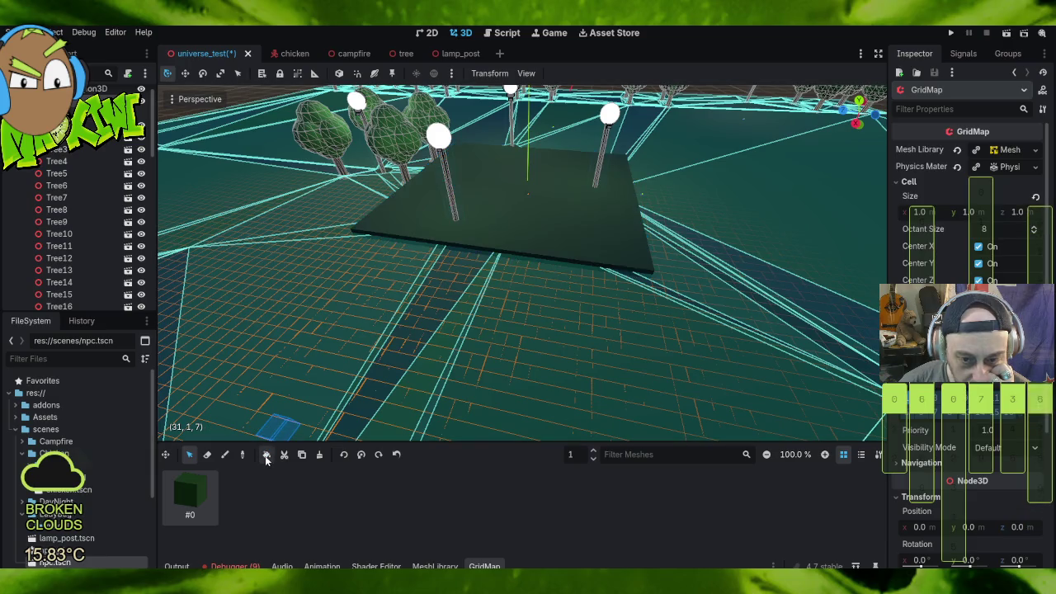
mouse_move(589, 215)
mouse_down()
mouse_move(538, 255)
mouse_move(575, 202)
mouse_move(577, 178)
mouse_move(562, 228)
mouse_move(577, 169)
mouse_move(567, 185)
mouse_up()
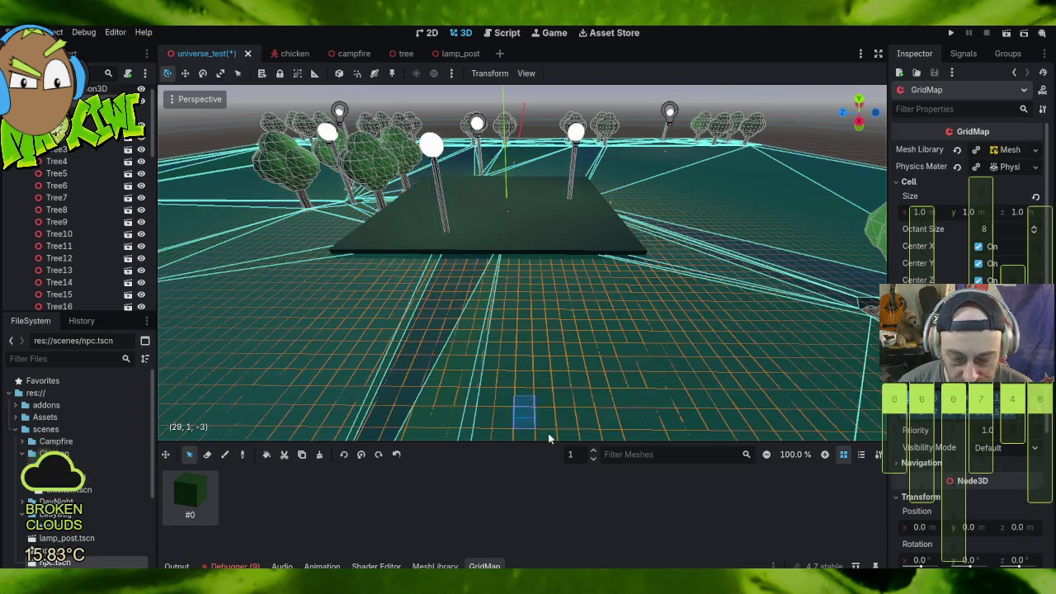
Step: Raise the GridMap editing floor to 2 and mark a large rectangle of plaza cells
click(592, 450)
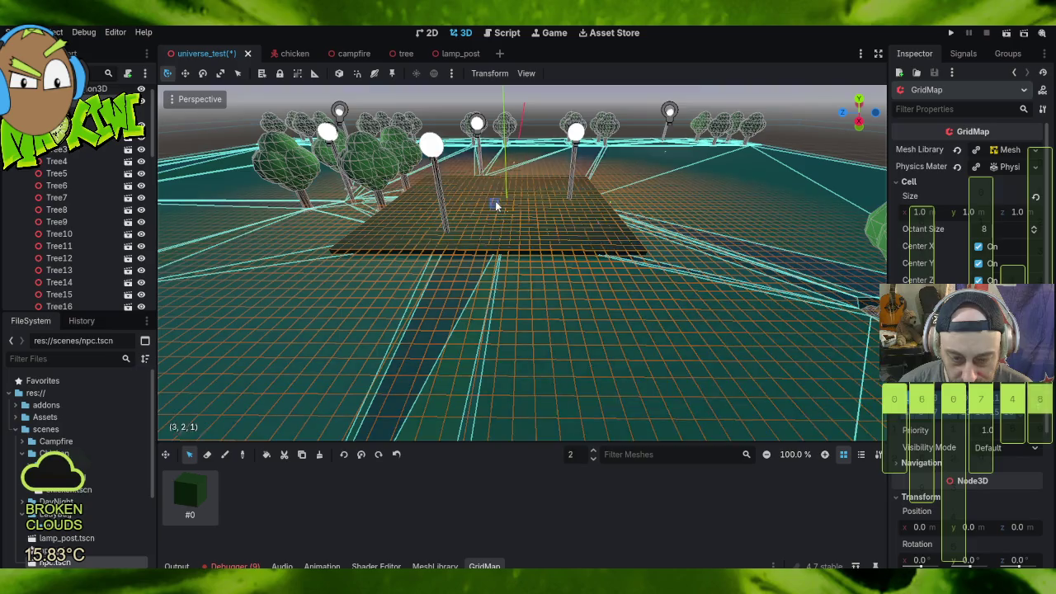
scroll(498, 207, up, 5)
drag(464, 146, 462, 171)
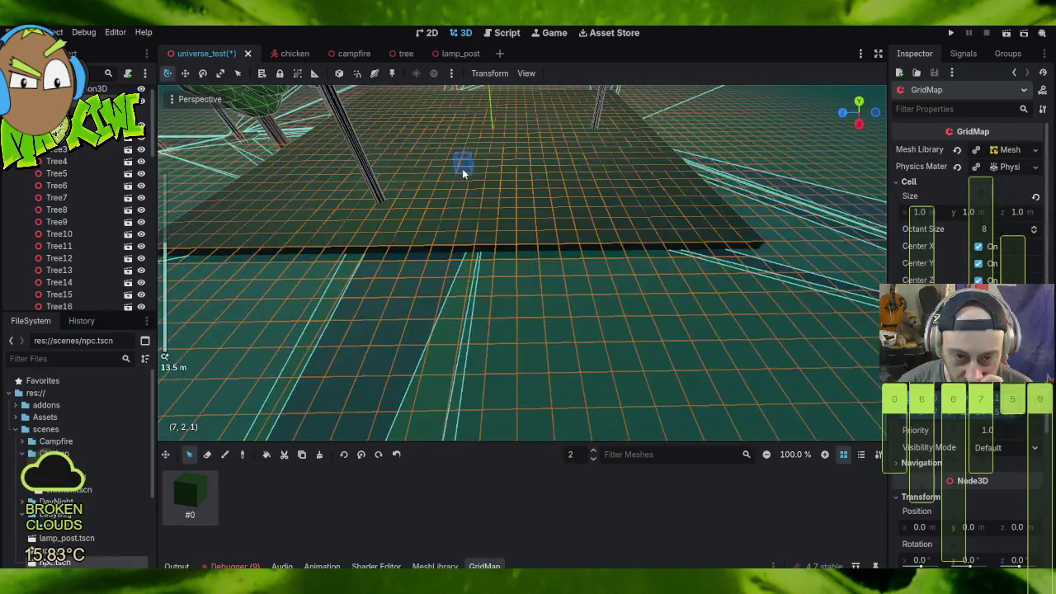
scroll(449, 170, down, 5)
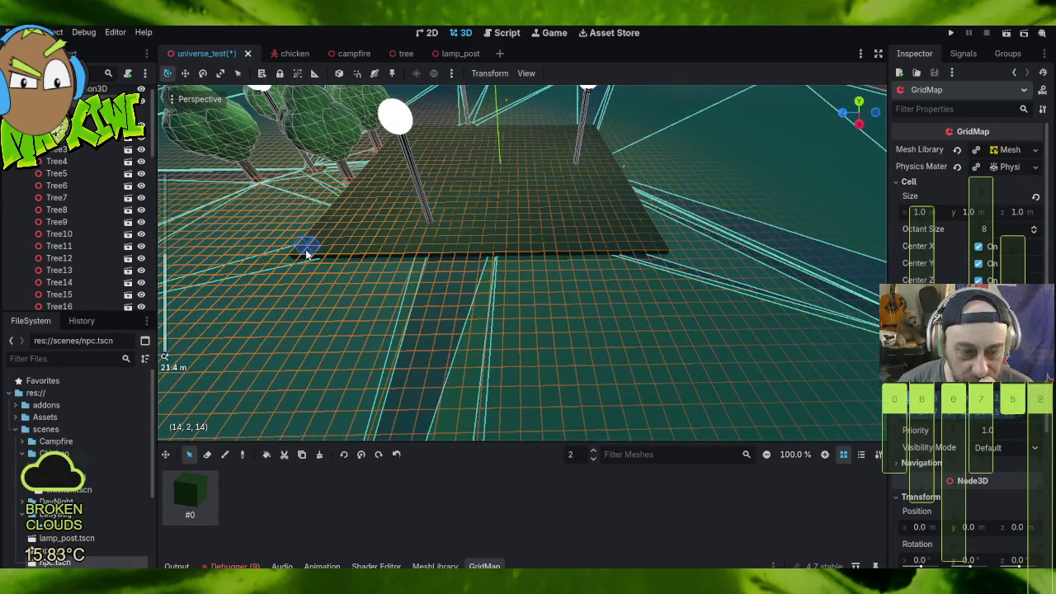
drag(302, 253, 592, 128)
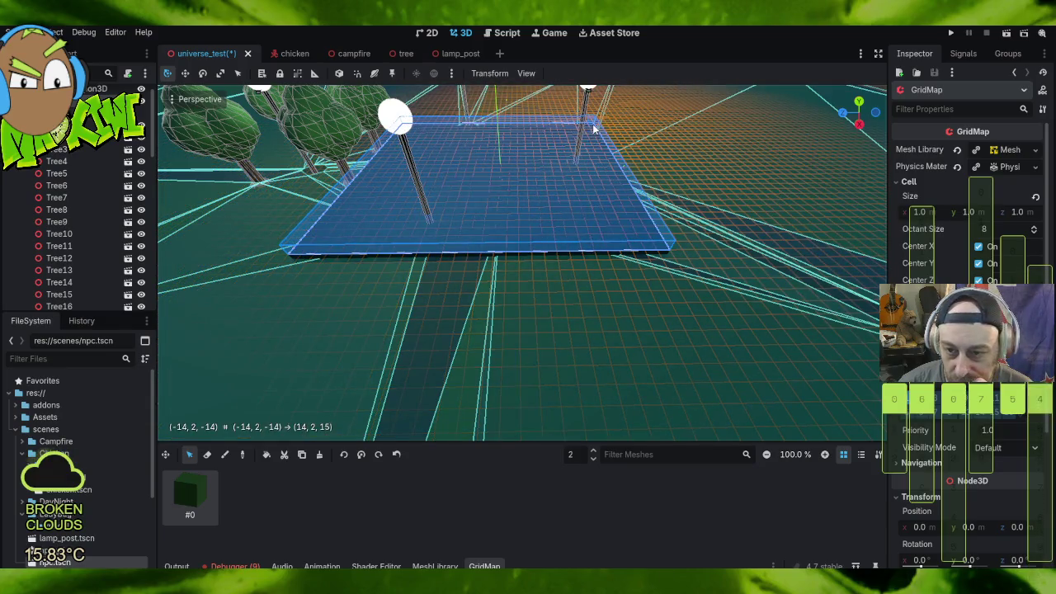
Step: Check the marked area in top orthographic and perspective views, then fill it with mesh #0
mouse_move(680, 122)
mouse_down()
mouse_move(565, 136)
mouse_move(507, 125)
mouse_up()
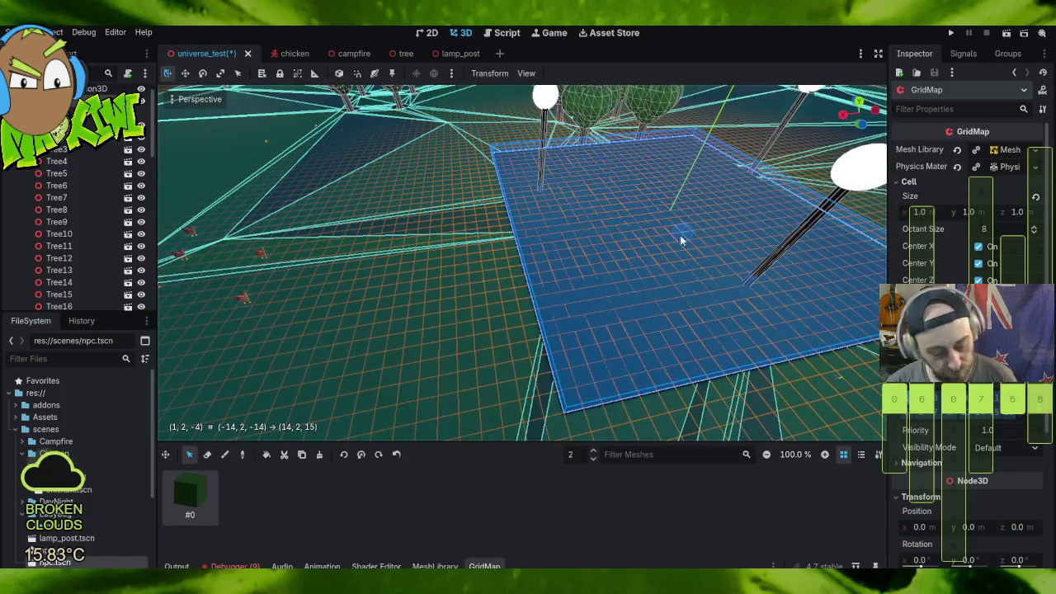
mouse_move(796, 262)
mouse_down()
mouse_move(672, 266)
mouse_move(784, 285)
mouse_move(427, 288)
mouse_up()
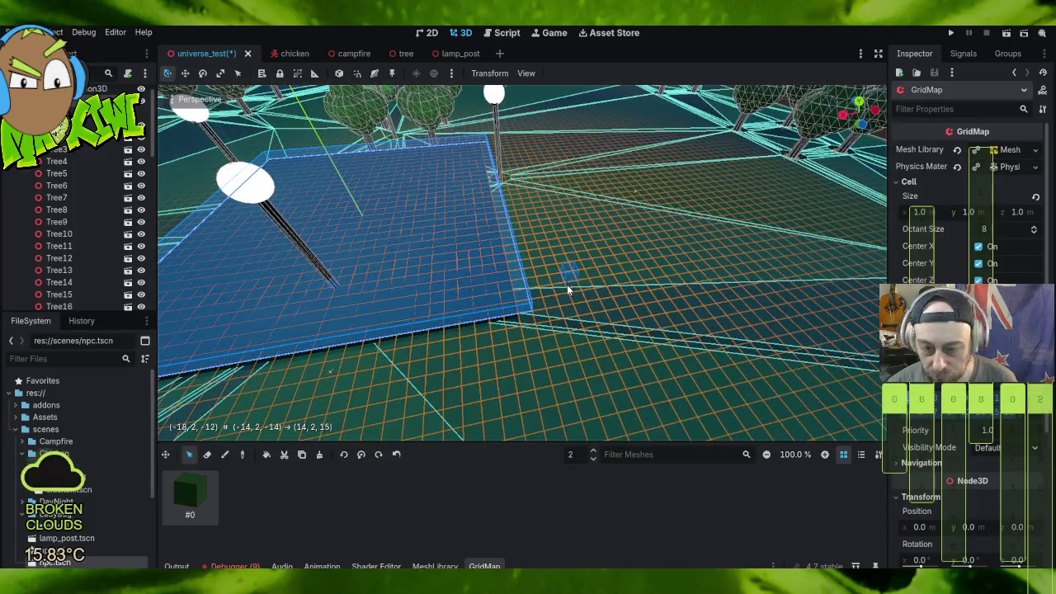
mouse_move(603, 284)
mouse_down()
mouse_move(542, 278)
mouse_move(576, 194)
mouse_move(542, 280)
mouse_move(520, 289)
mouse_move(303, 244)
mouse_move(302, 219)
mouse_move(523, 260)
mouse_move(750, 358)
mouse_move(784, 387)
mouse_move(756, 409)
mouse_move(691, 391)
mouse_move(693, 410)
mouse_up()
key(KP_7)
scroll(750, 358, down, 3)
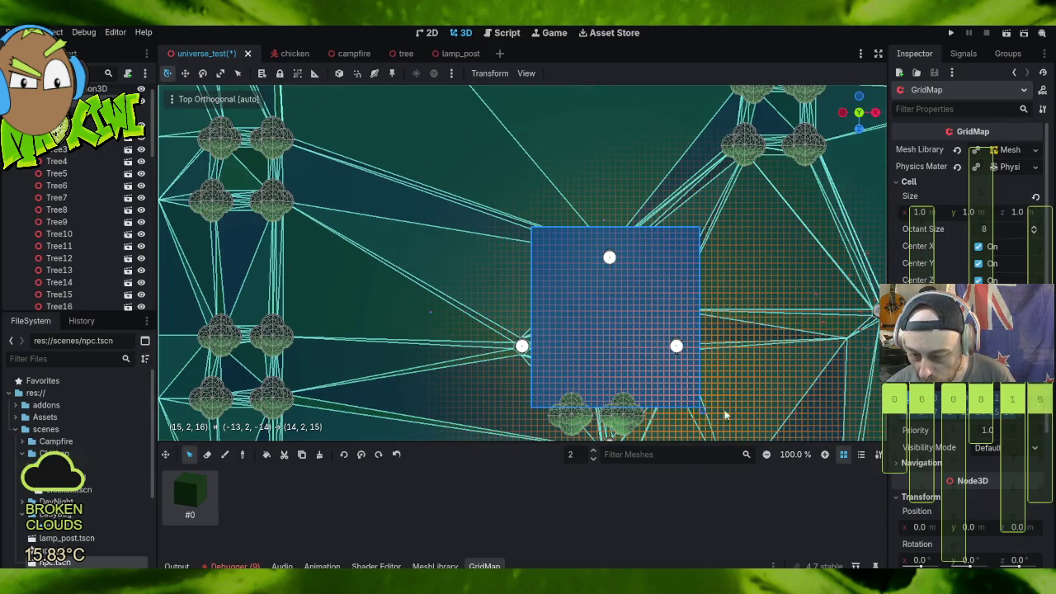
mouse_move(773, 425)
mouse_down()
mouse_move(723, 358)
mouse_move(752, 316)
mouse_move(815, 278)
mouse_move(208, 304)
mouse_up()
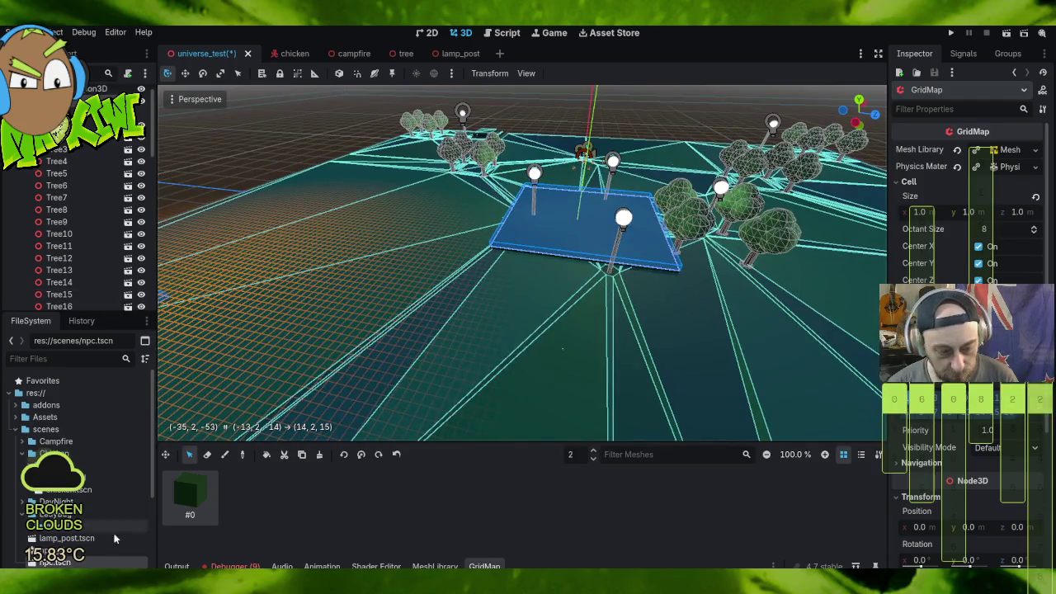
click(267, 456)
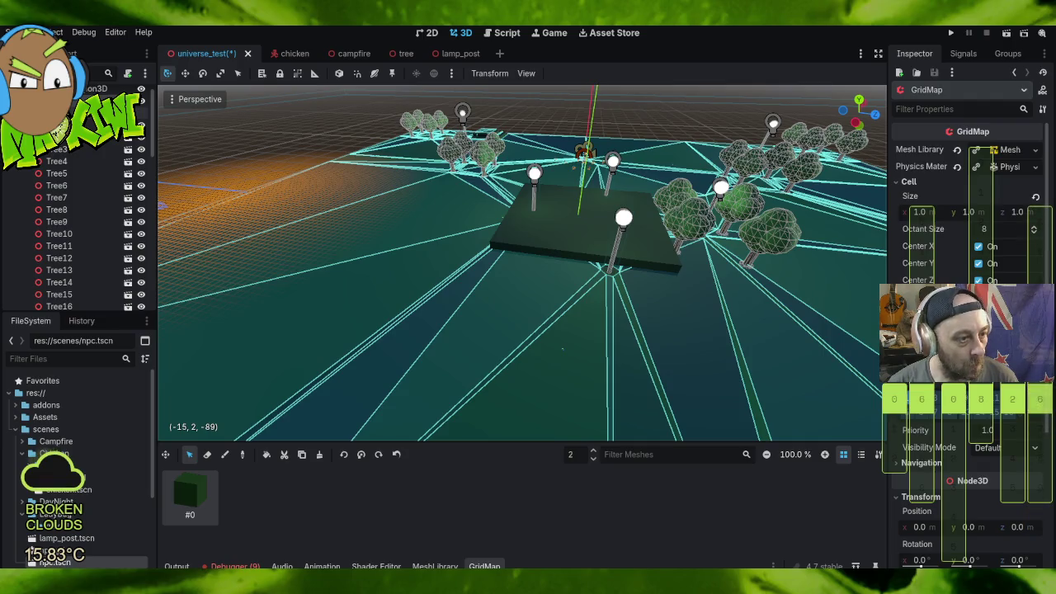
scroll(83, 231, down, 5)
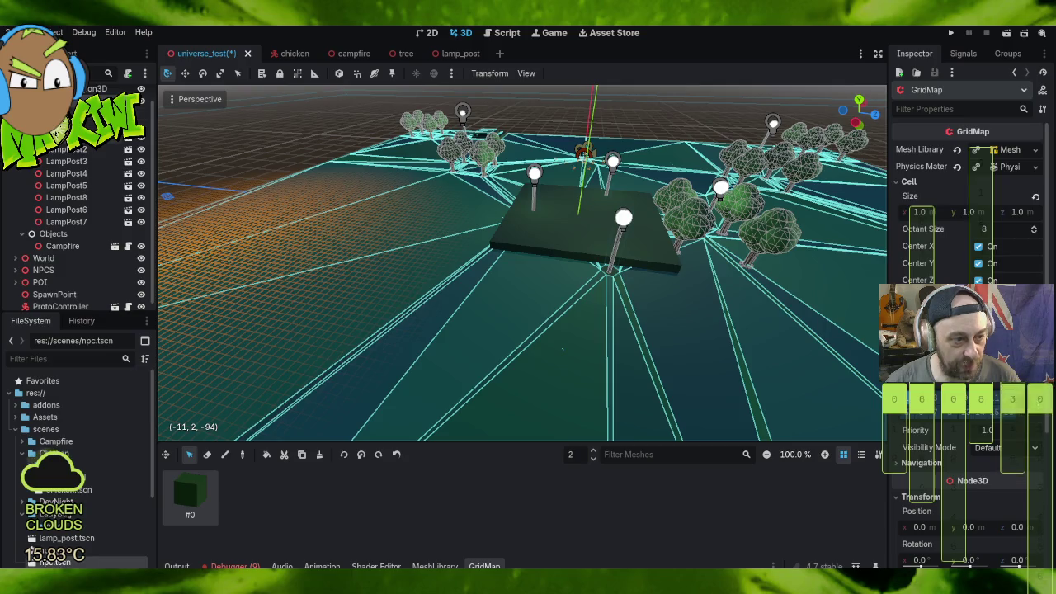
Step: Move LampPost2 and LampPost3 left and LampPost4 right along X, off the plaza slab
click(109, 146)
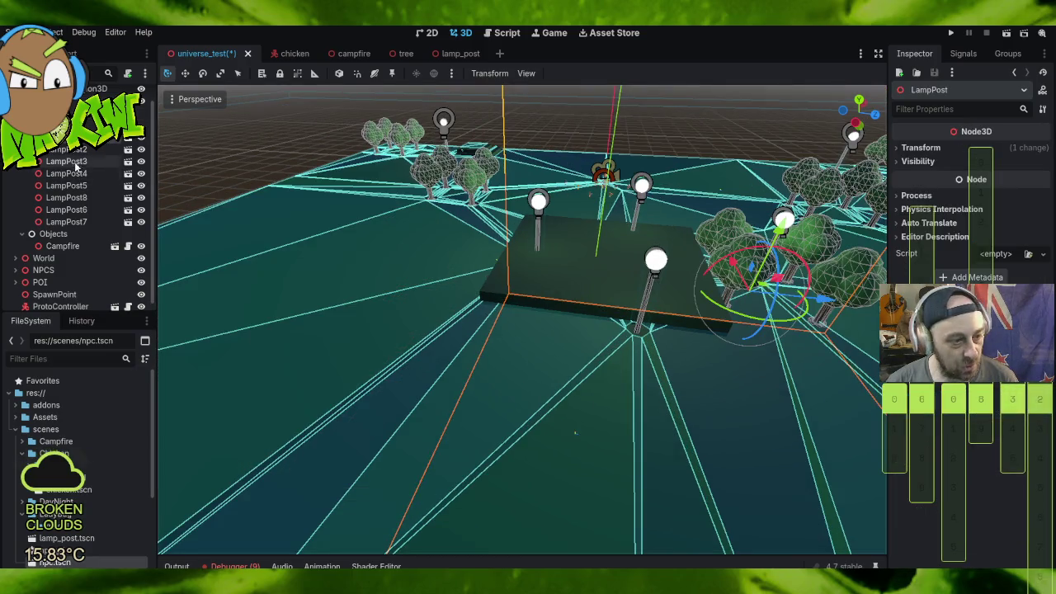
click(74, 150)
mouse_move(606, 278)
mouse_down()
mouse_move(522, 268)
mouse_move(515, 278)
mouse_up()
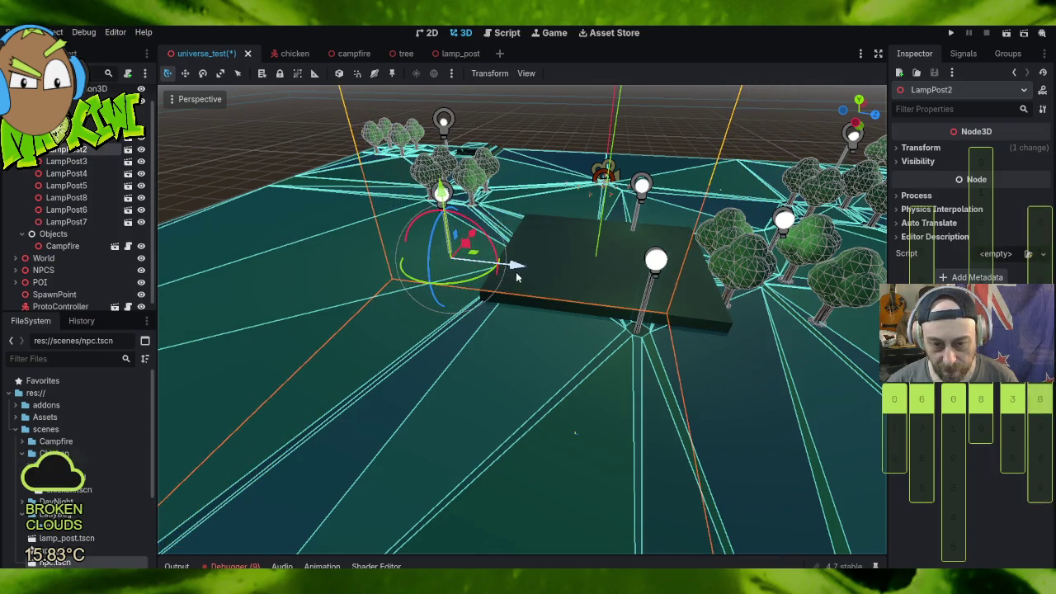
click(70, 162)
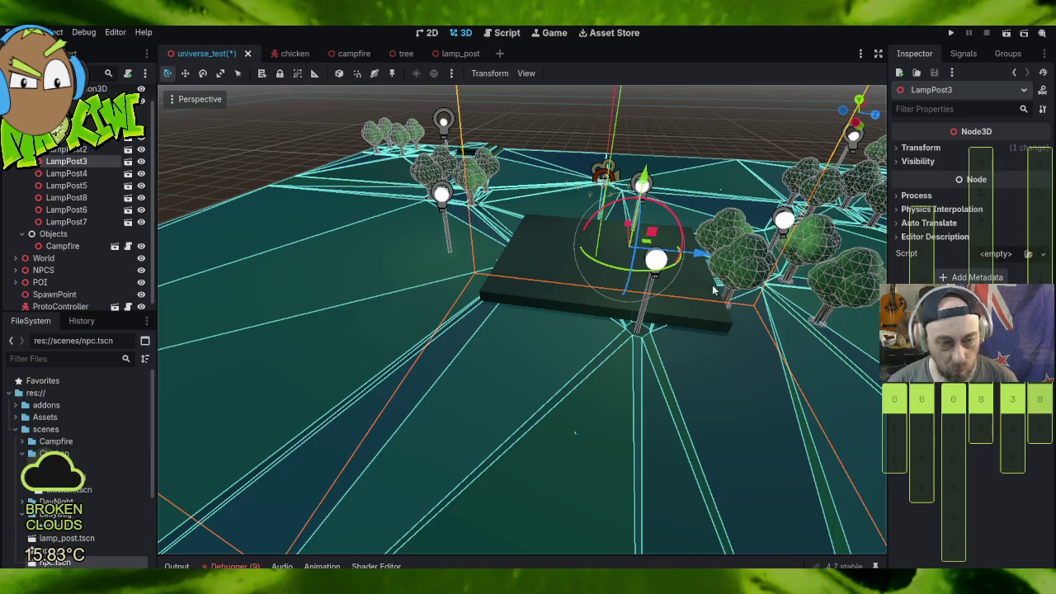
drag(632, 204, 728, 245)
drag(289, 261, 219, 258)
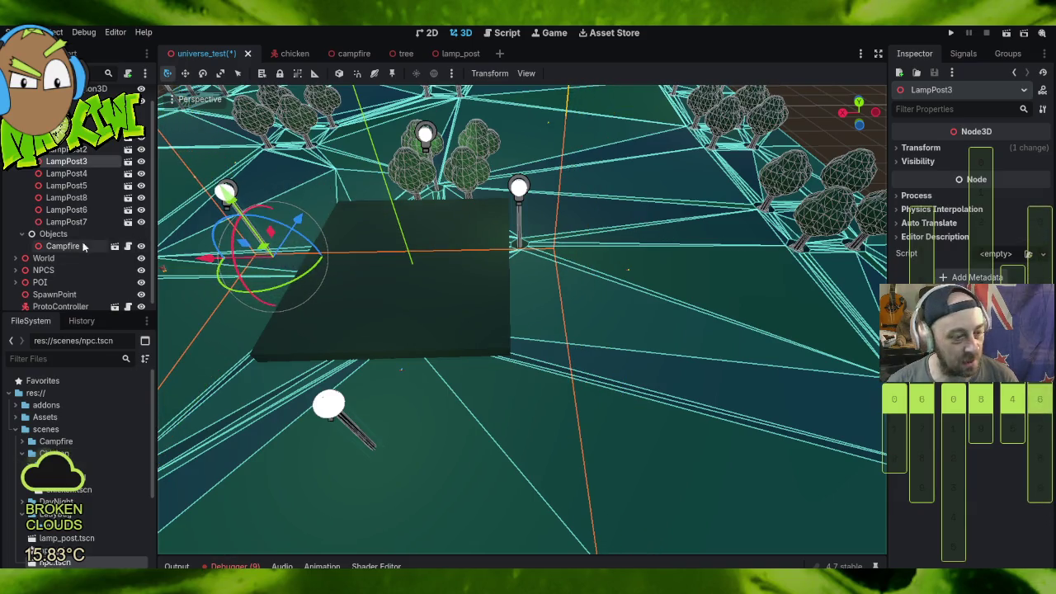
click(66, 173)
drag(446, 252, 504, 256)
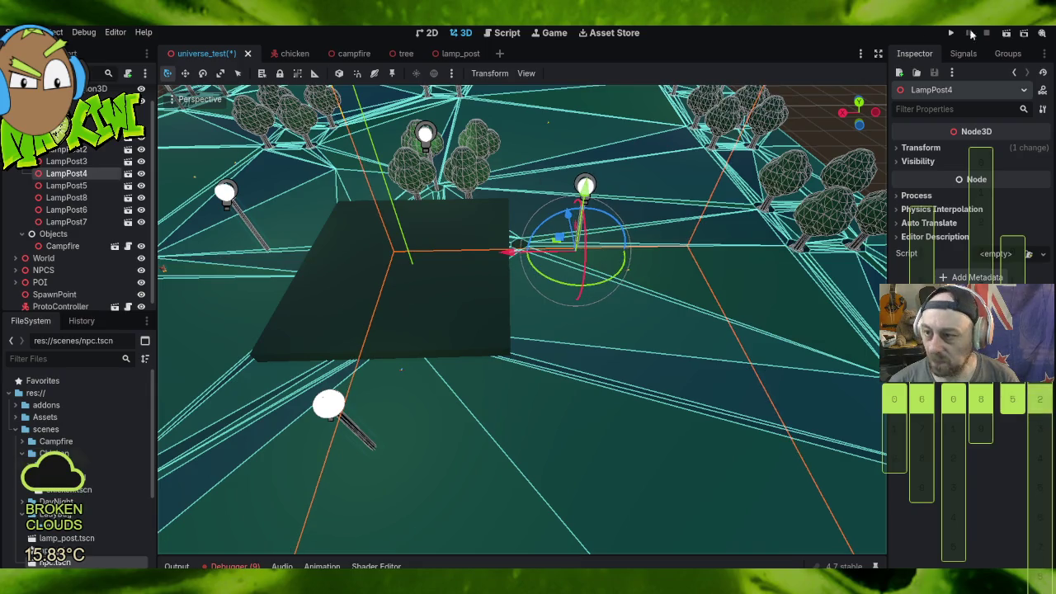
mouse_move(363, 235)
mouse_down()
mouse_move(542, 125)
mouse_move(583, 200)
mouse_move(575, 183)
mouse_move(528, 193)
mouse_move(523, 184)
mouse_move(549, 223)
mouse_move(567, 288)
mouse_move(622, 274)
mouse_up()
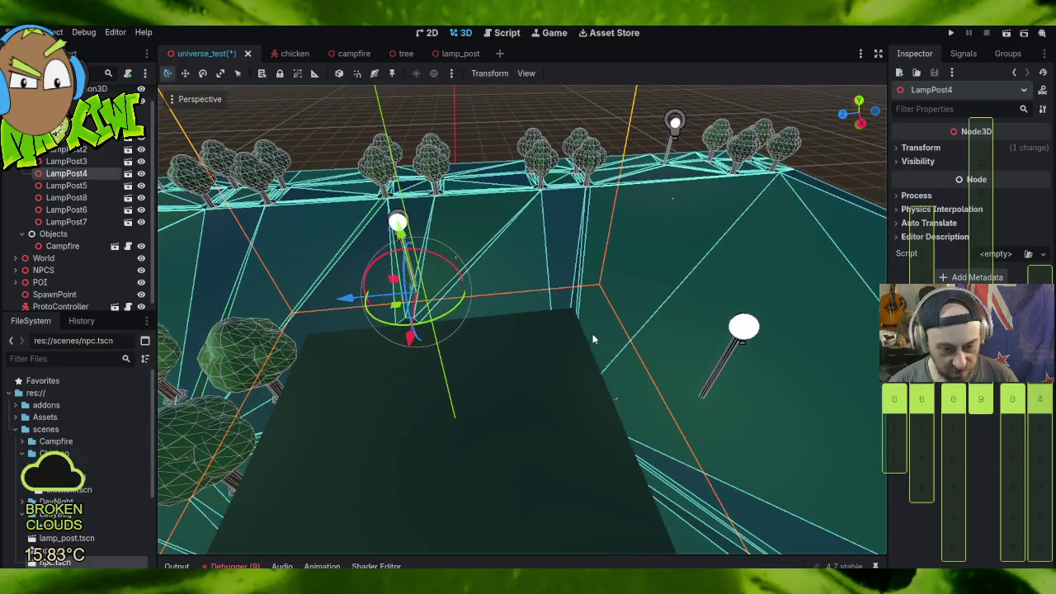
scroll(576, 333, down, 5)
scroll(564, 353, up, 2)
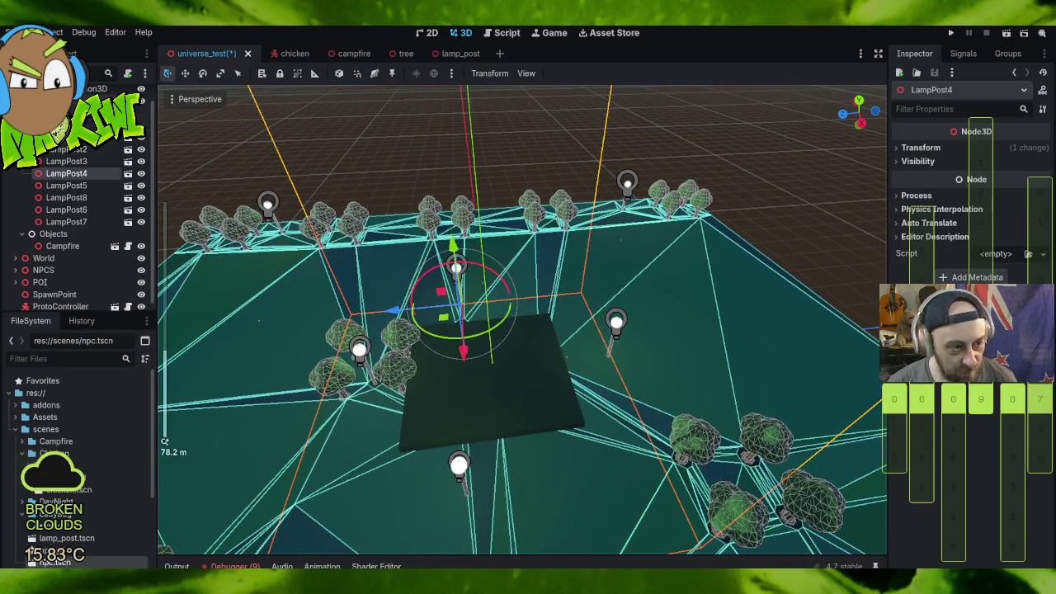
Step: Delete the one-cell strip along the slab's right edge with mesh #0, then save and run
click(518, 280)
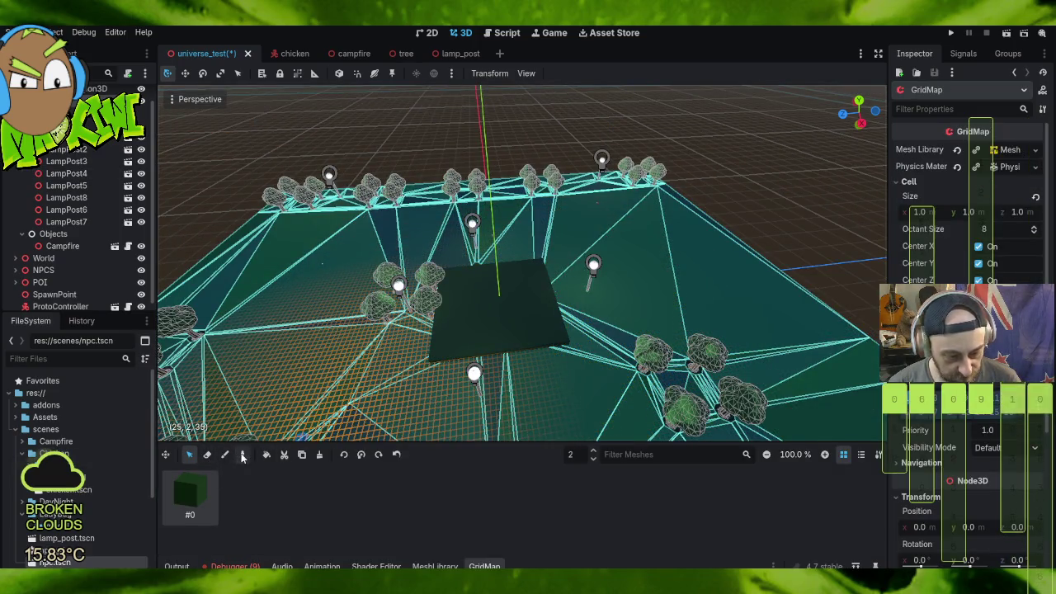
click(189, 493)
drag(540, 263, 565, 348)
scroll(648, 346, up, 5)
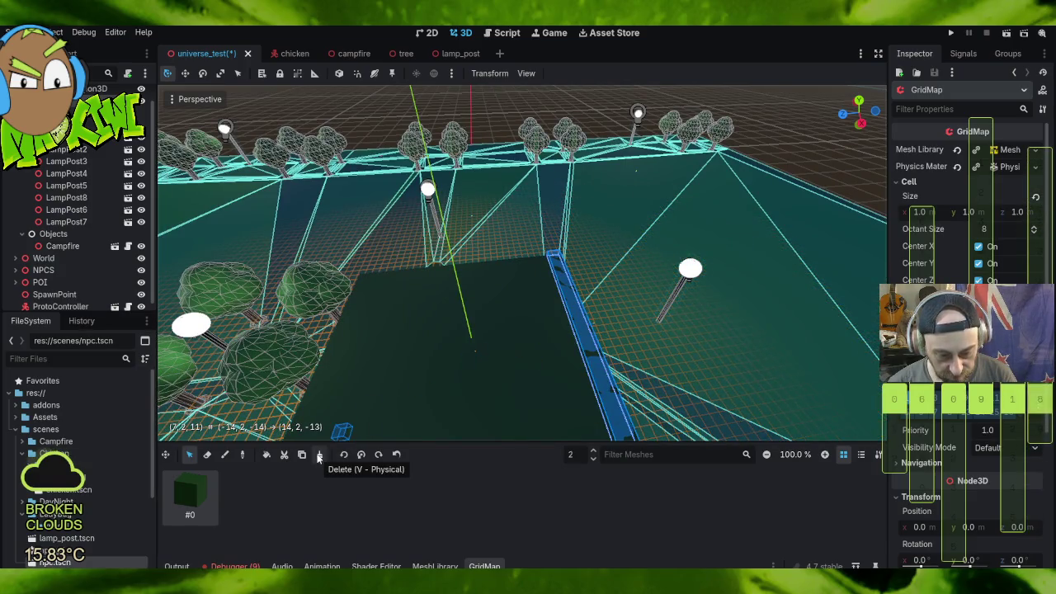
key(v)
mouse_move(721, 330)
mouse_down()
mouse_move(660, 297)
mouse_move(683, 272)
mouse_move(618, 283)
mouse_move(669, 302)
mouse_move(606, 349)
mouse_move(469, 355)
mouse_up()
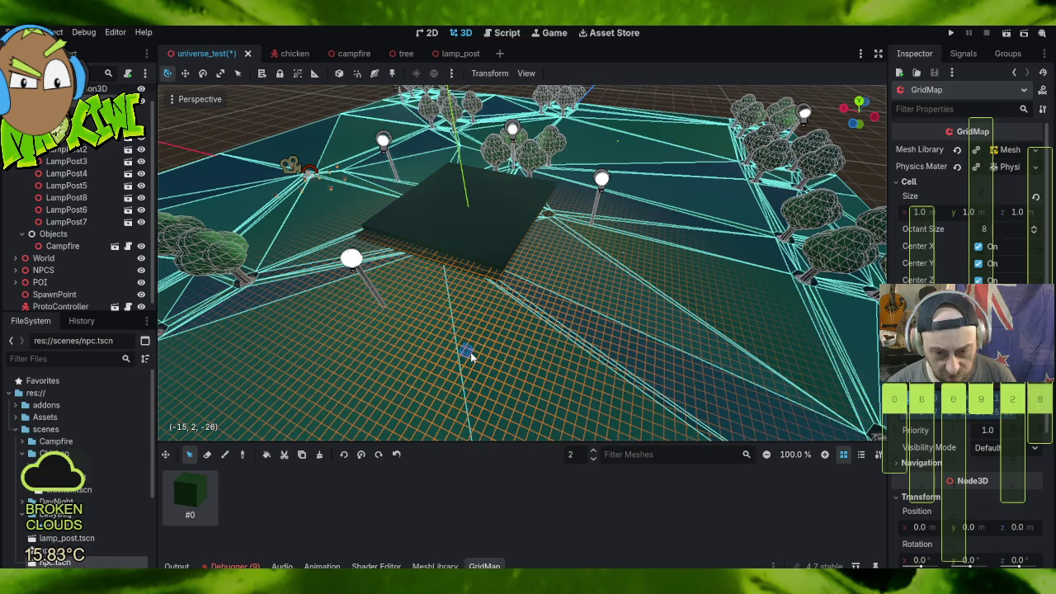
mouse_move(468, 354)
mouse_down()
mouse_move(605, 358)
mouse_move(580, 350)
mouse_up()
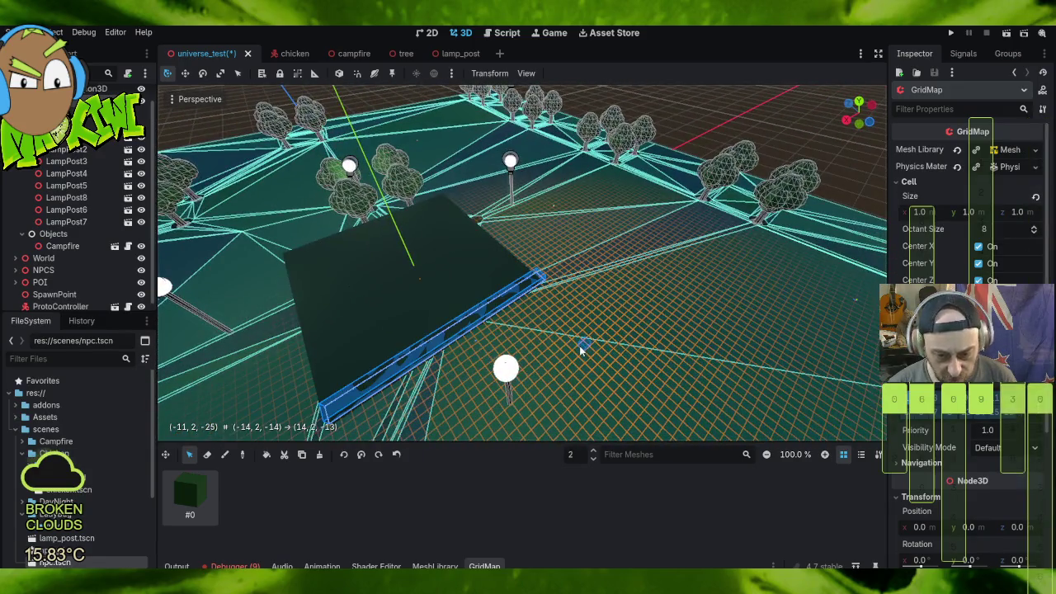
click(949, 34)
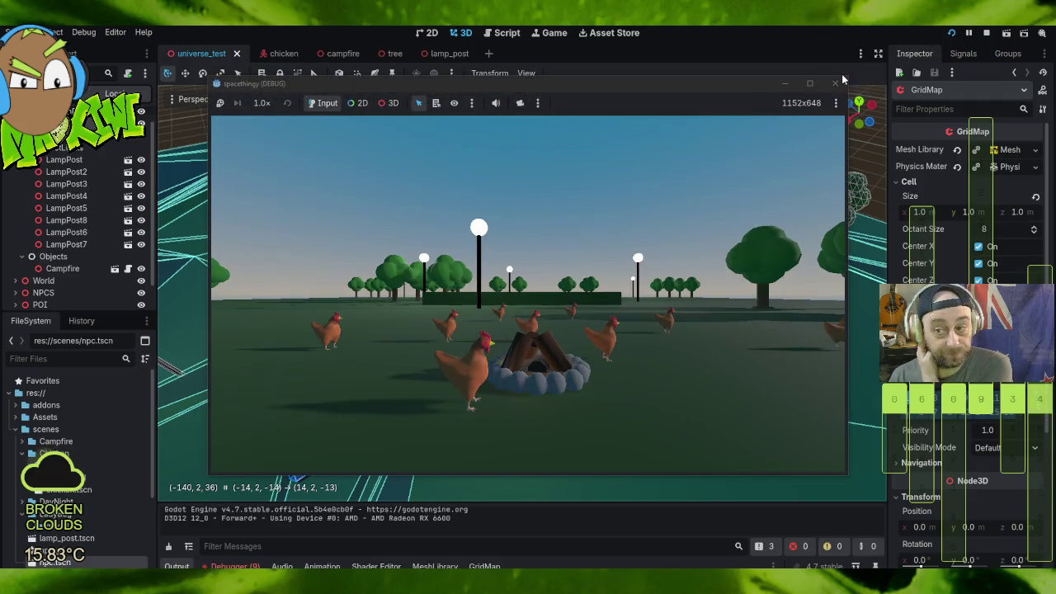
Step: Stop the running game and clear the GridMap cell selection
click(835, 83)
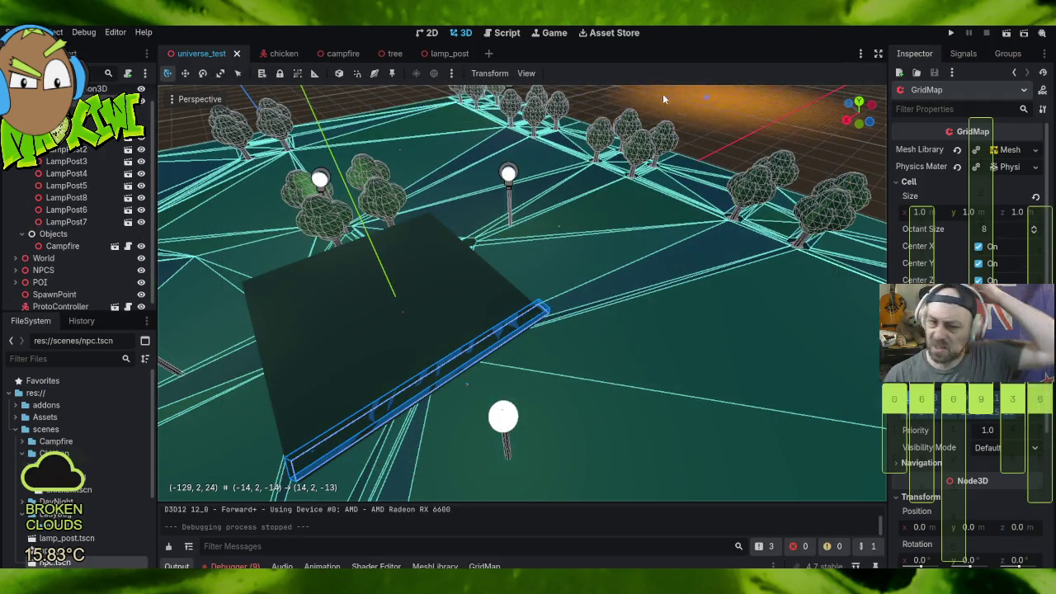
click(639, 336)
mouse_move(601, 402)
mouse_down()
mouse_move(650, 284)
mouse_move(618, 353)
mouse_up()
key(Escape)
Step: Look across the whole park terrain and select the NavigationRegion3D node
drag(334, 309, 409, 303)
scroll(409, 303, down, 5)
mouse_move(577, 360)
mouse_down()
mouse_move(586, 260)
mouse_move(569, 284)
mouse_up()
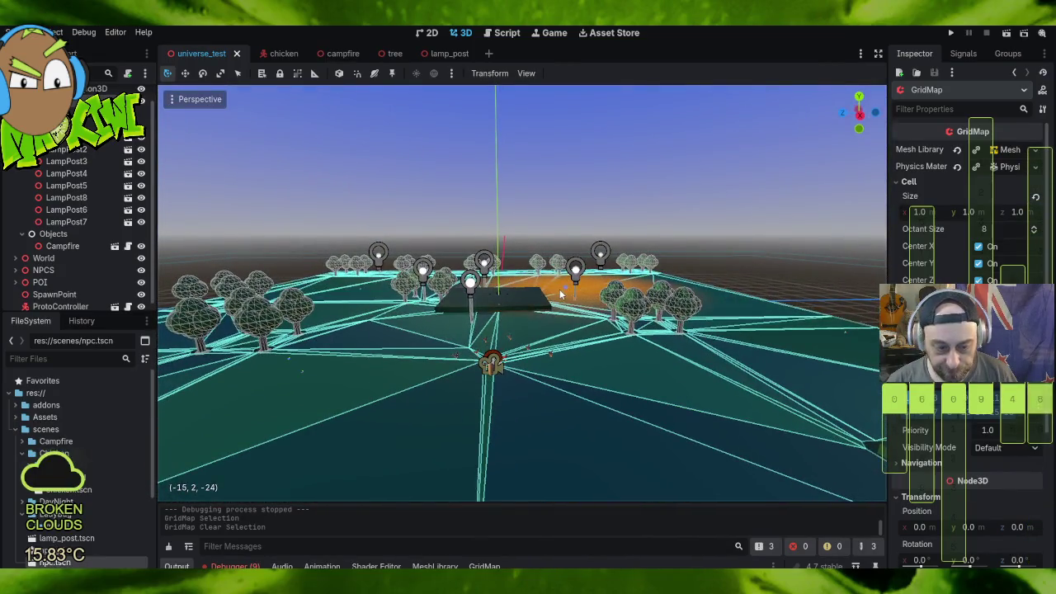
scroll(569, 285, down, 4)
scroll(559, 293, up, 2)
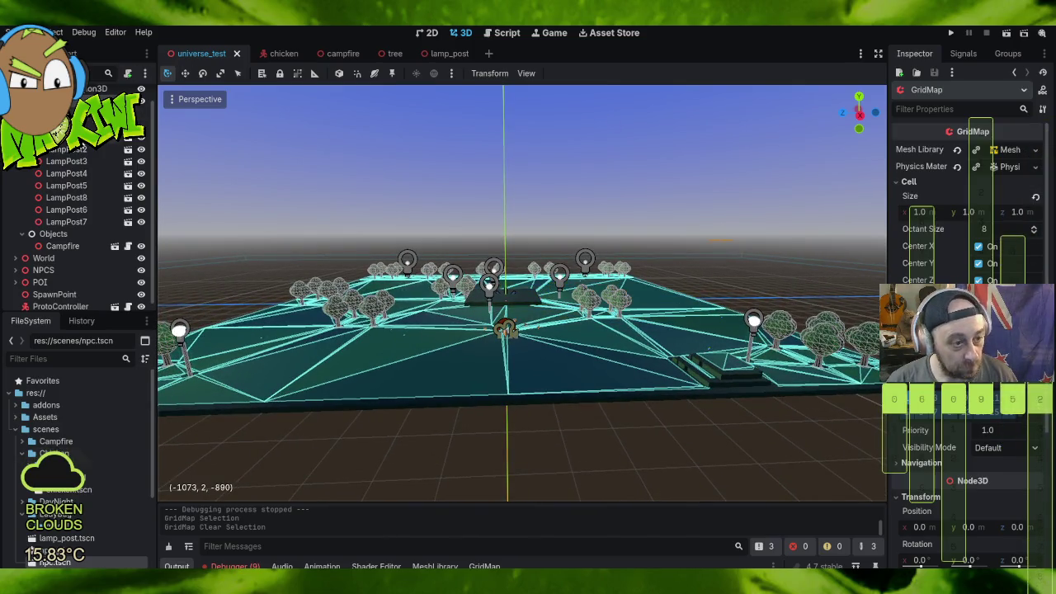
click(91, 88)
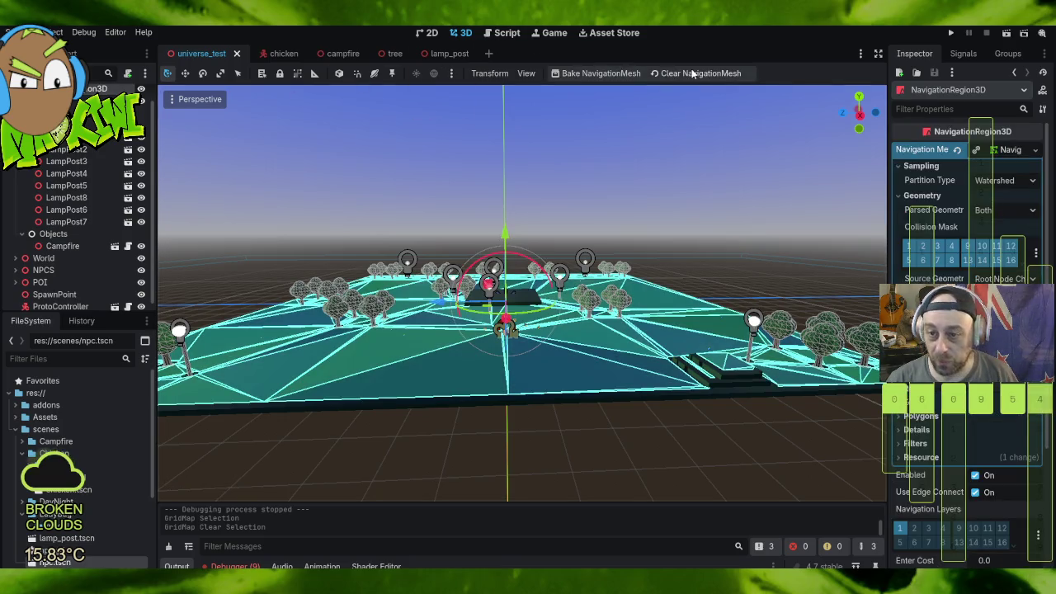
Step: Clear and rebake the navigation mesh around the raised plaza, then run the game to test chicken movement
click(693, 73)
click(596, 74)
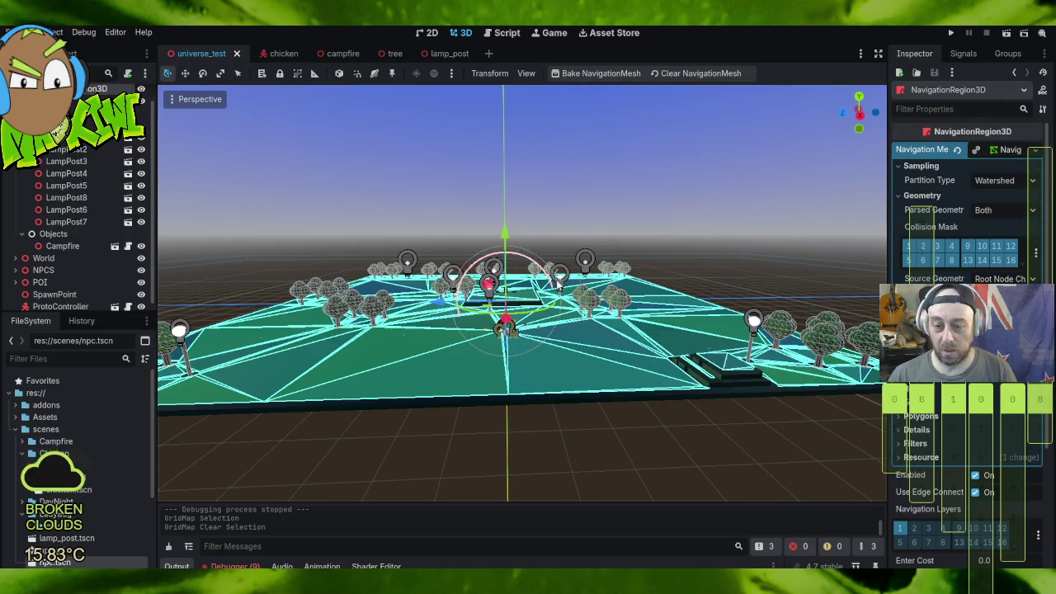
scroll(528, 322, up, 5)
scroll(528, 330, down, 4)
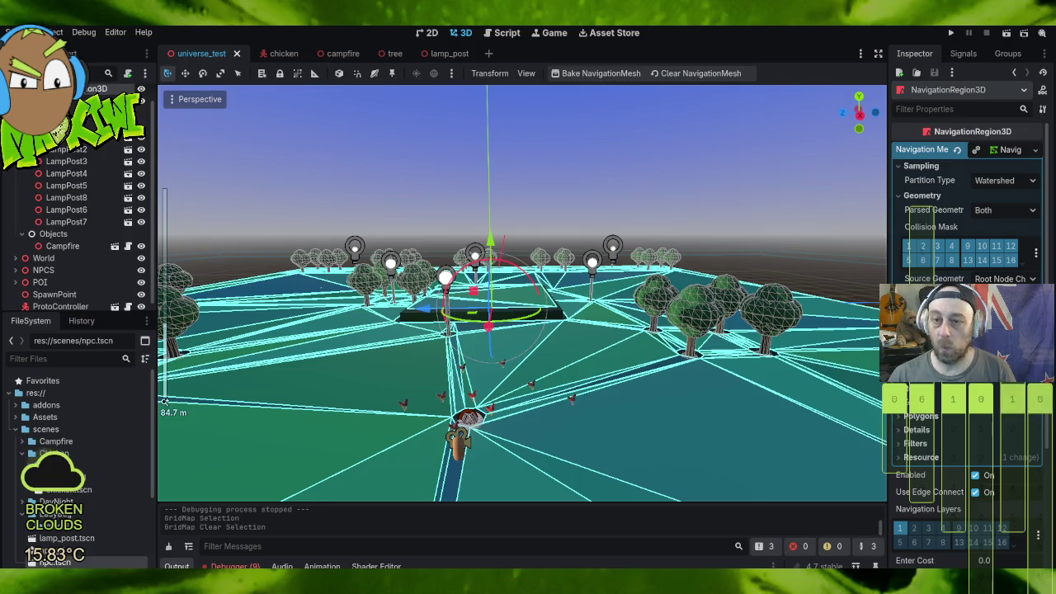
click(950, 33)
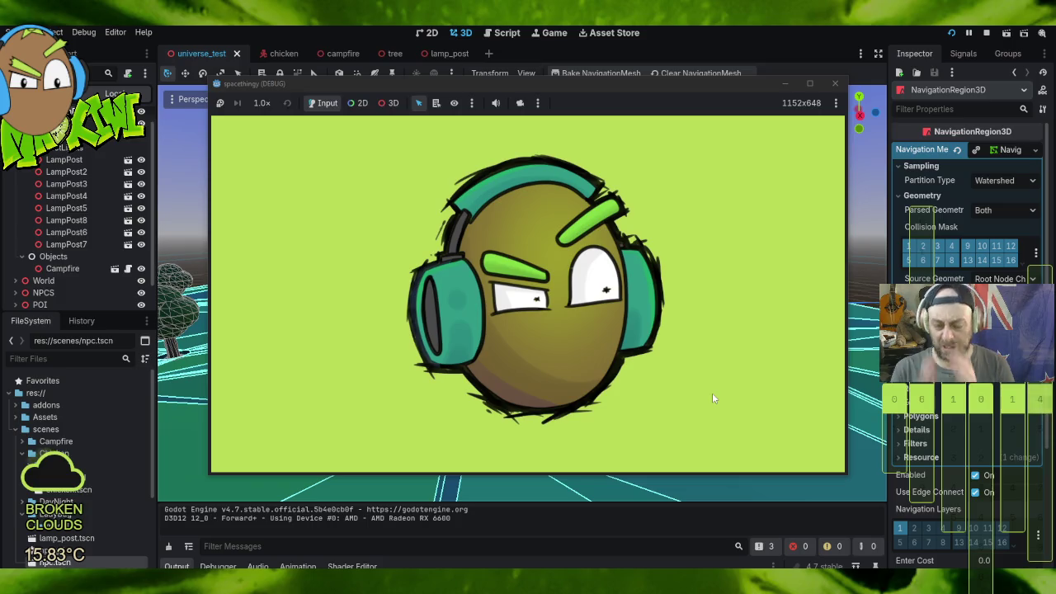
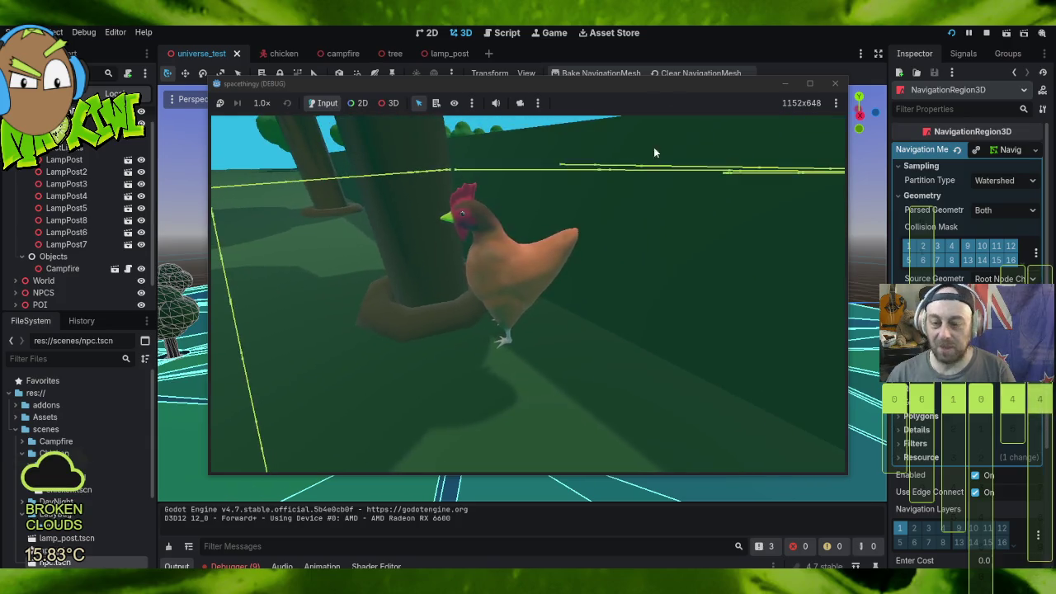
Step: Stop the test run and select the chicken scene's 0.629 m collision sphere
key(F8)
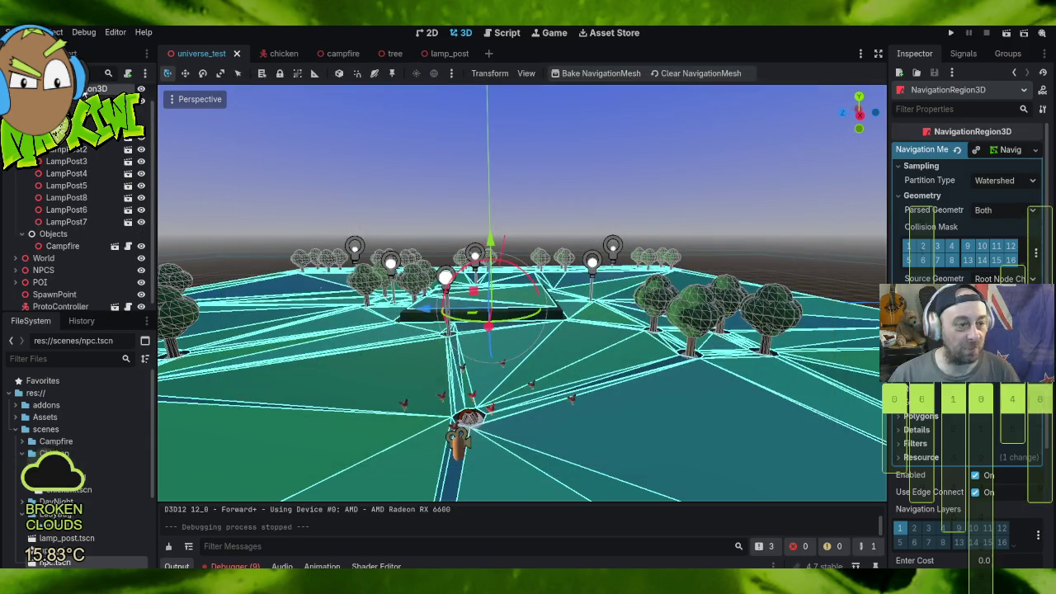
click(272, 53)
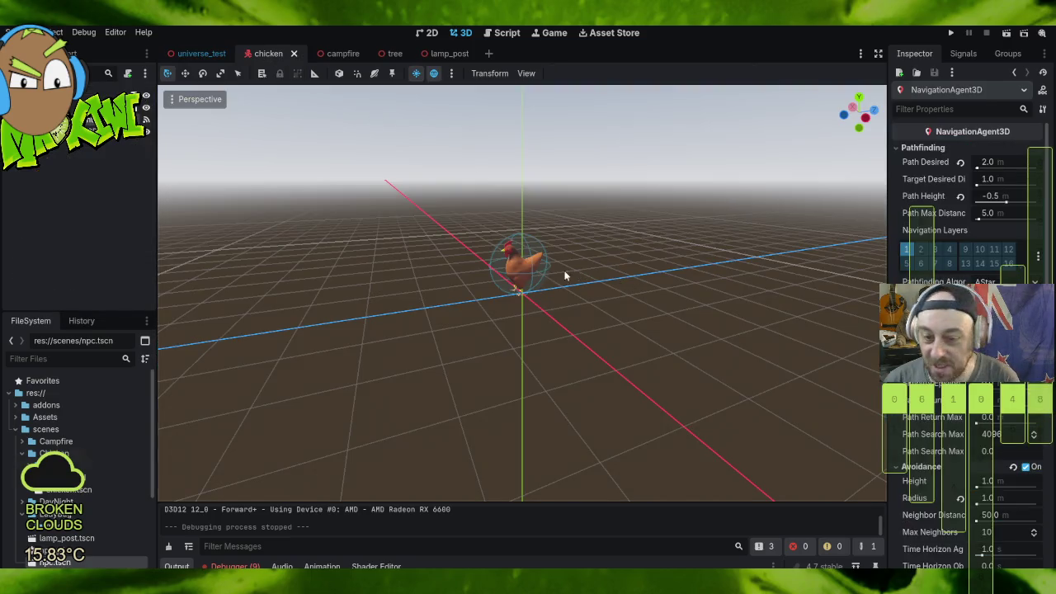
scroll(536, 283, up, 1)
scroll(536, 282, up, 5)
mouse_move(242, 242)
mouse_down()
mouse_move(344, 297)
mouse_move(440, 330)
mouse_move(412, 323)
mouse_up()
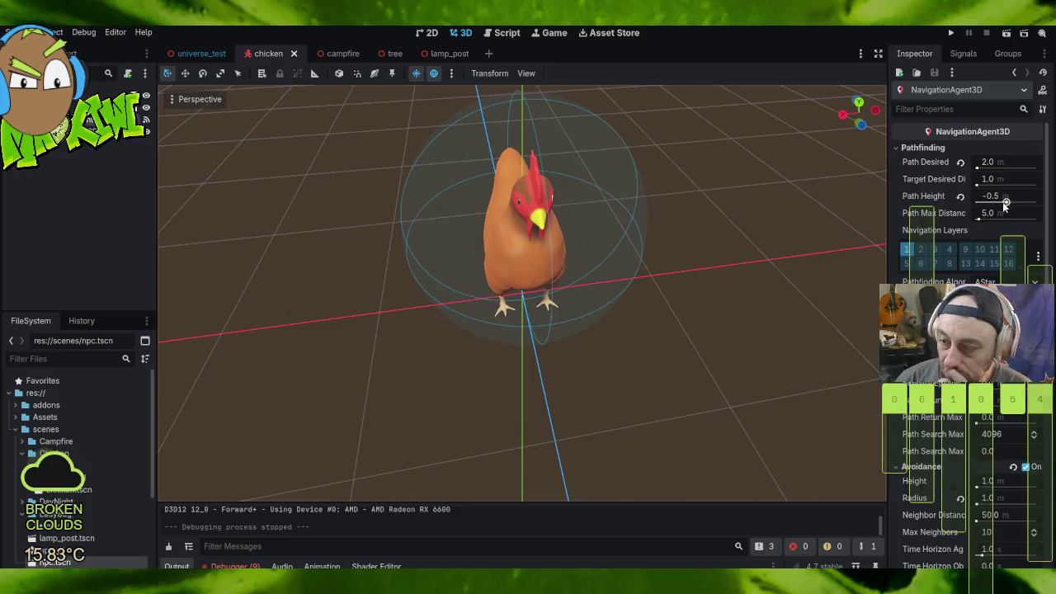
click(463, 173)
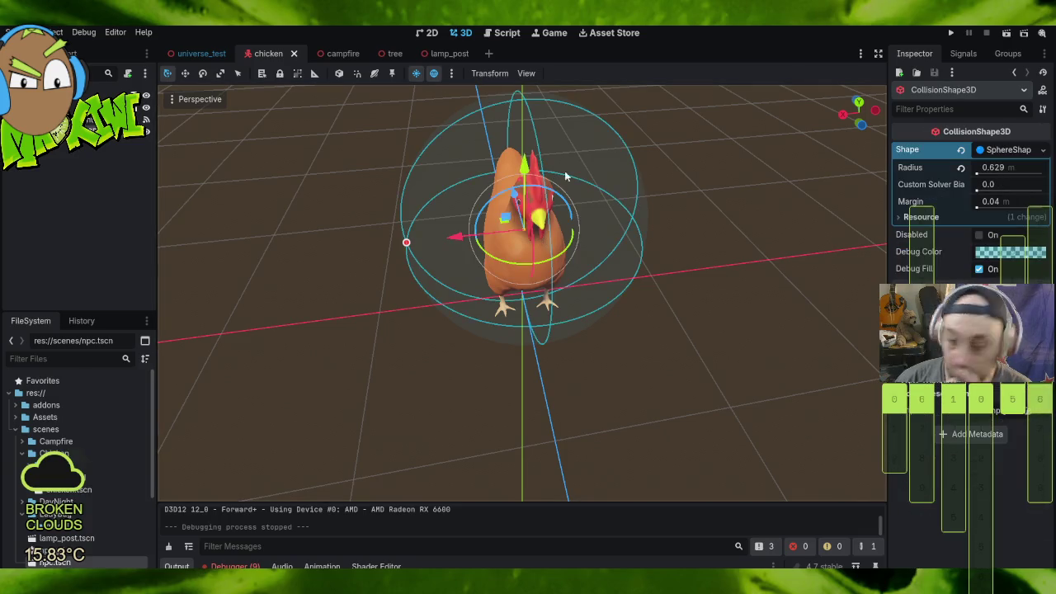
Step: Revert the sphere radius and the Shape property so the CollisionShape3D is <empty>
click(961, 169)
click(959, 149)
mouse_move(754, 192)
mouse_down()
mouse_move(553, 246)
mouse_move(678, 257)
mouse_move(649, 220)
mouse_up()
scroll(648, 219, down, 4)
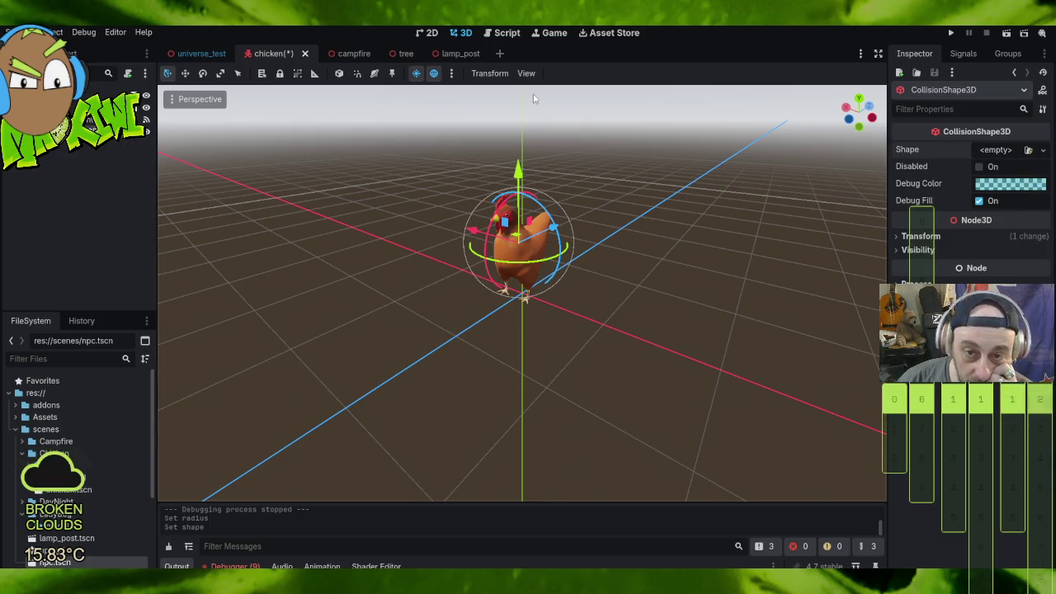
Step: Look through the object snapping options and close them without choosing any
click(479, 75)
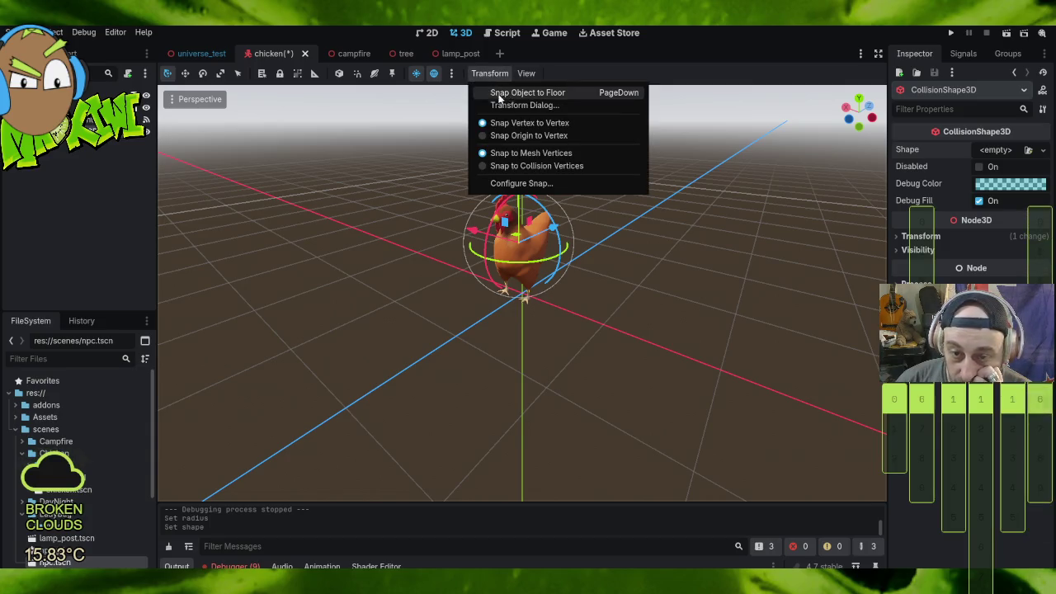
mouse_move(525, 74)
mouse_move(483, 75)
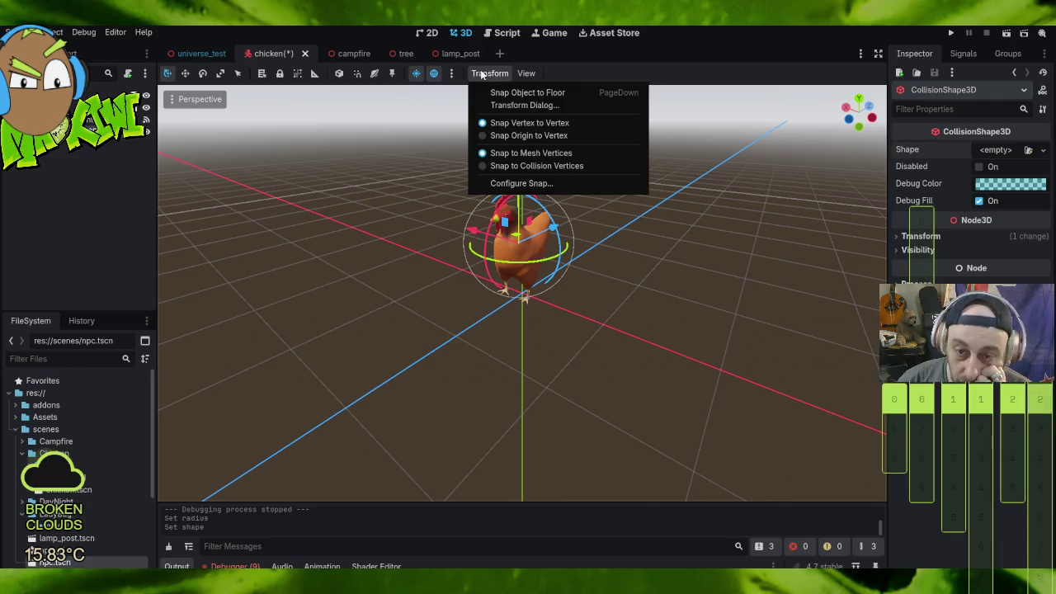
click(592, 60)
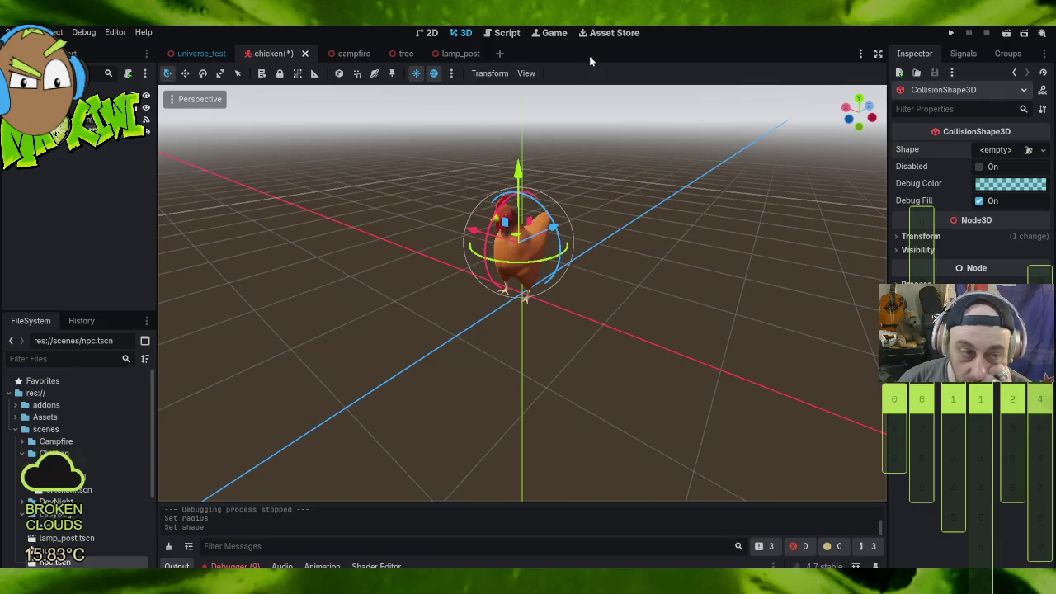
Step: Select the chicken model and try opening chicken.glb, cancelling the inherited-scene prompt
click(520, 248)
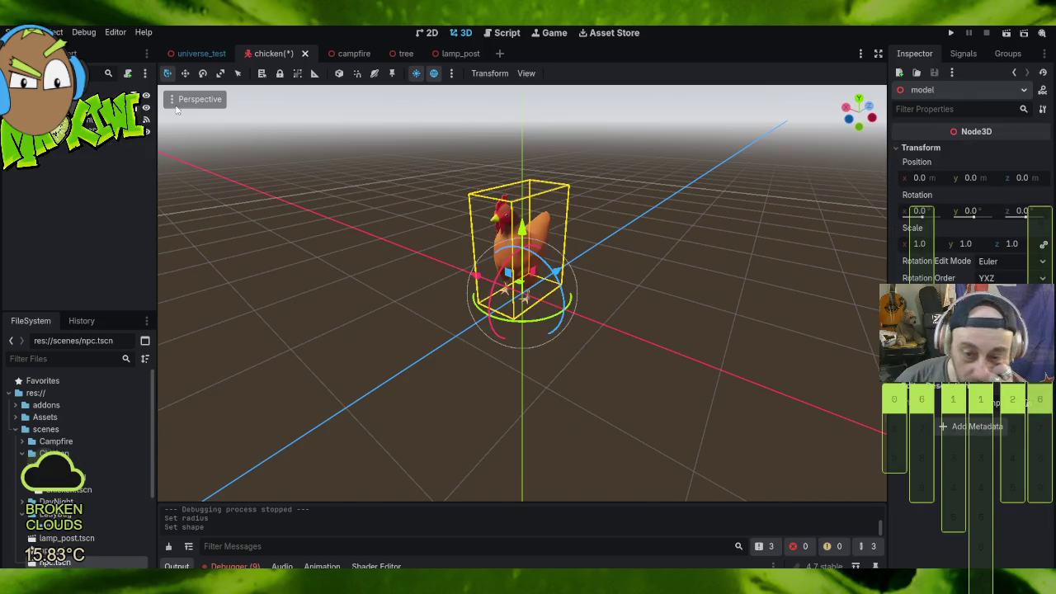
scroll(495, 273, up, 5)
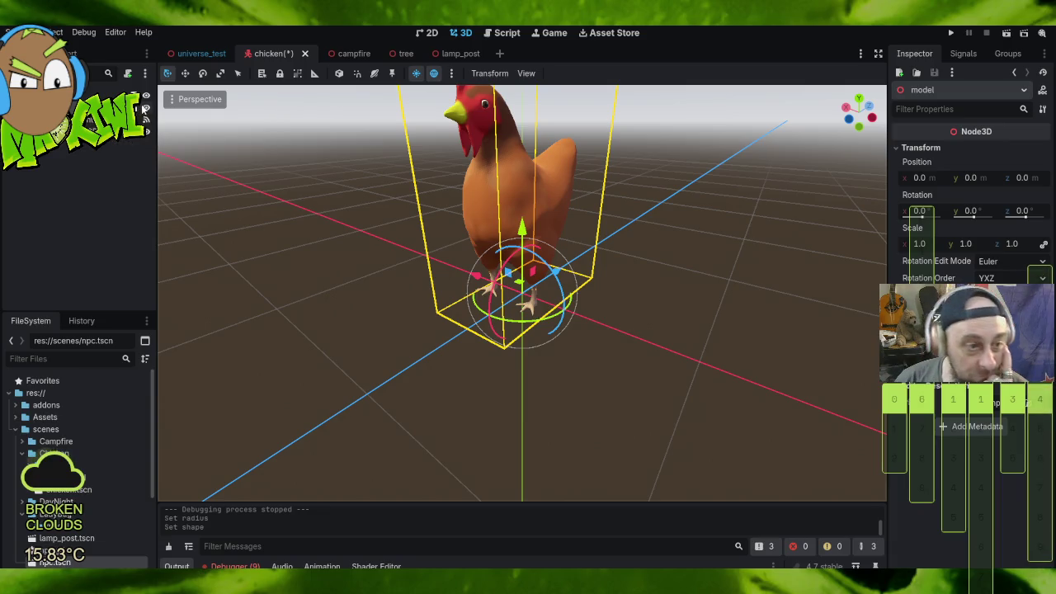
scroll(389, 255, down, 3)
mouse_move(389, 255)
mouse_down()
mouse_move(426, 264)
mouse_move(669, 258)
mouse_move(585, 268)
mouse_move(493, 254)
mouse_move(610, 250)
mouse_up()
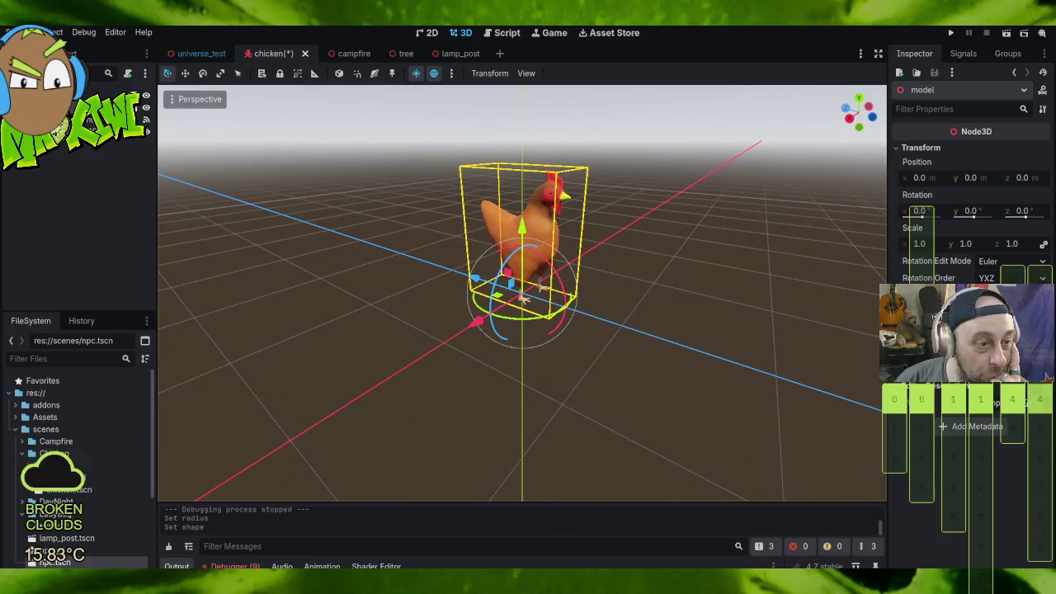
double_click(71, 156)
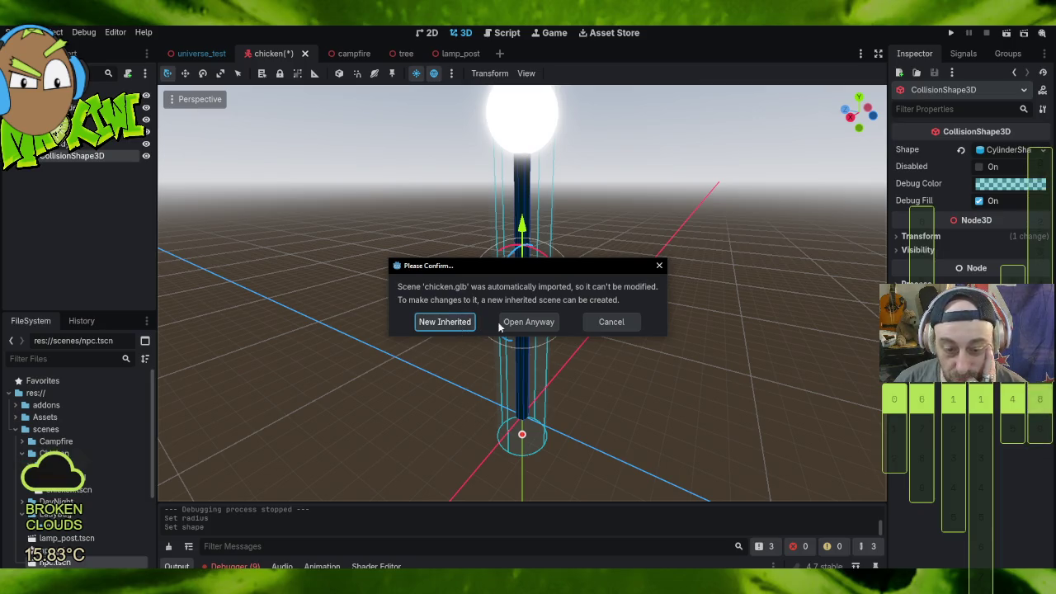
click(611, 323)
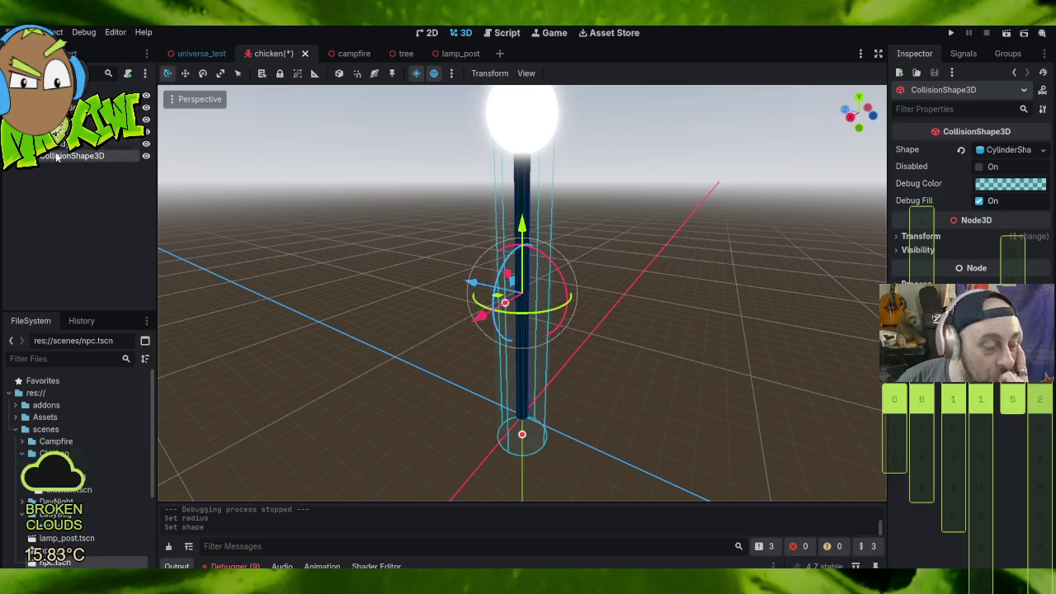
Step: Locate chicken.tscn in the FileSystem dock and view the chicken.gd script
click(98, 491)
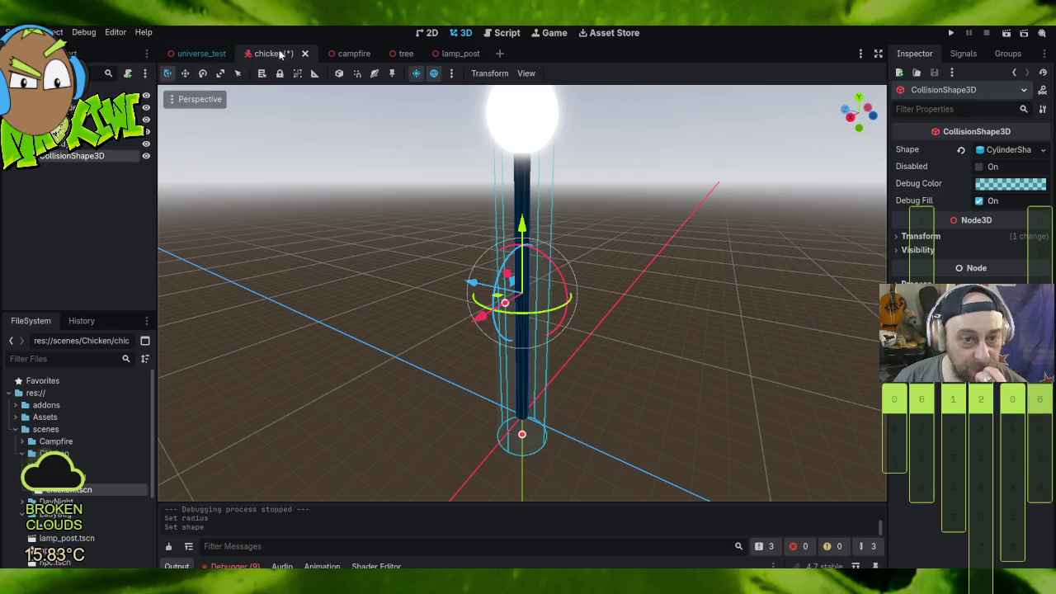
click(506, 33)
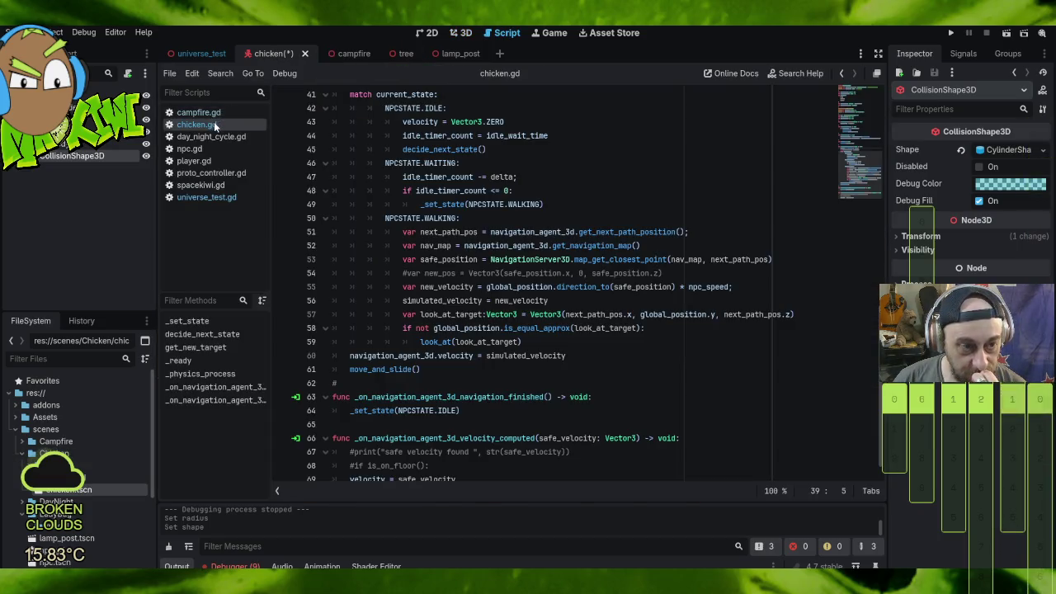
Step: Assign a BoxShape3D to the chicken's CollisionShape3D node
click(352, 54)
click(270, 52)
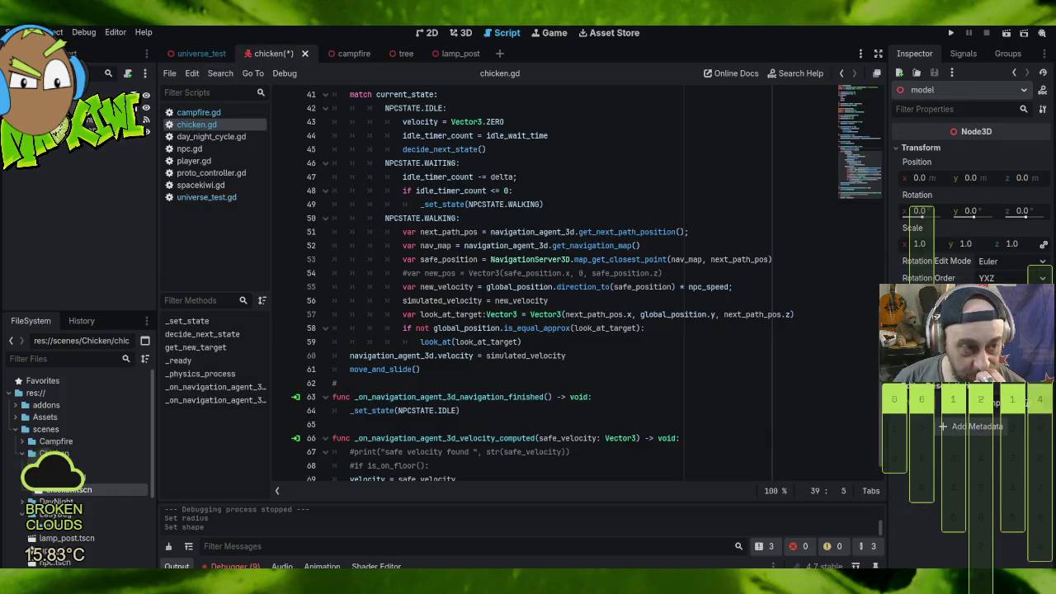
click(79, 122)
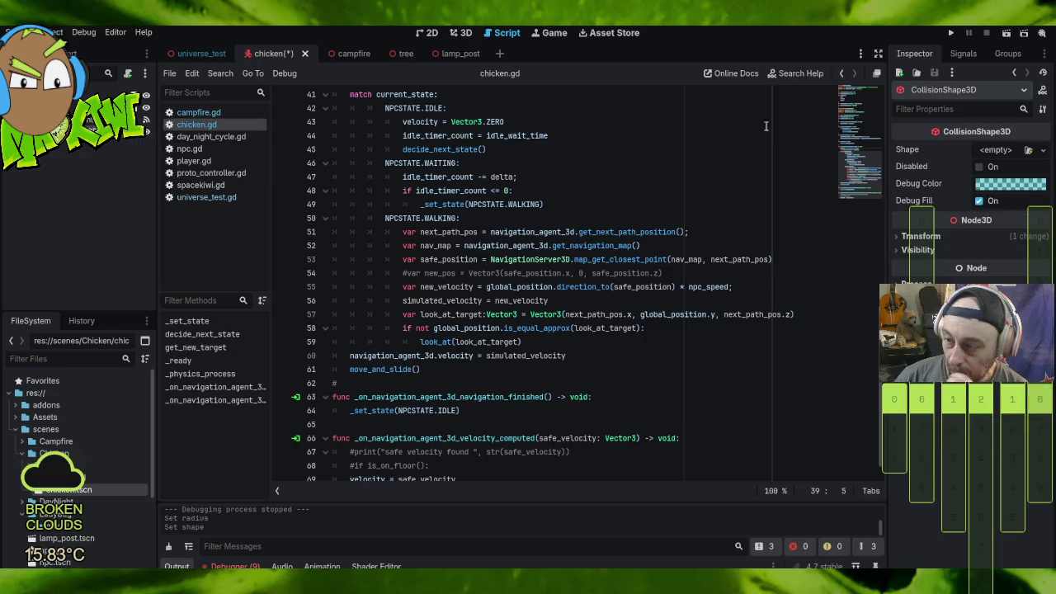
click(992, 151)
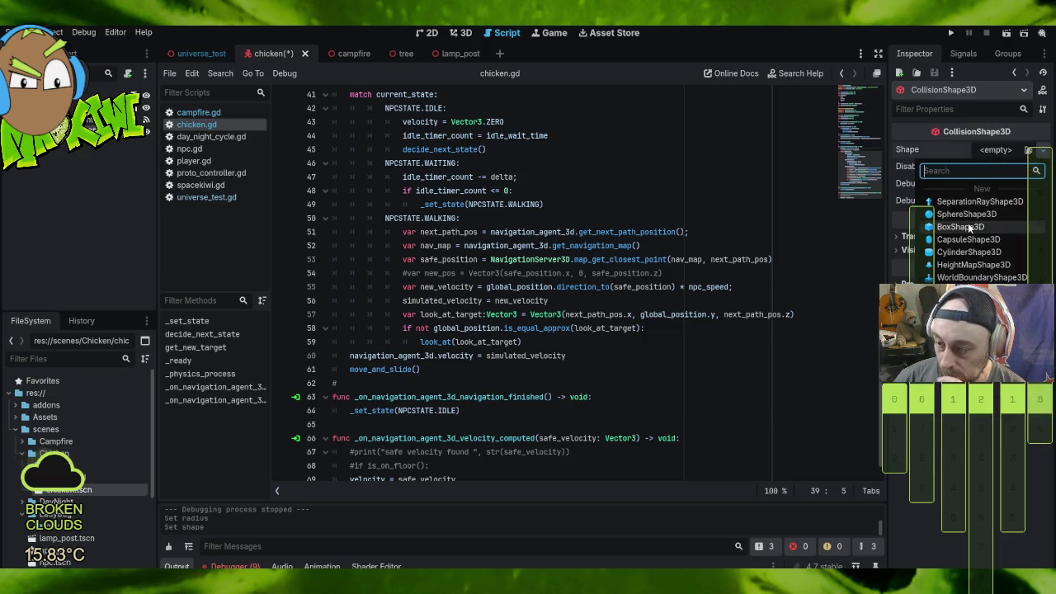
click(961, 226)
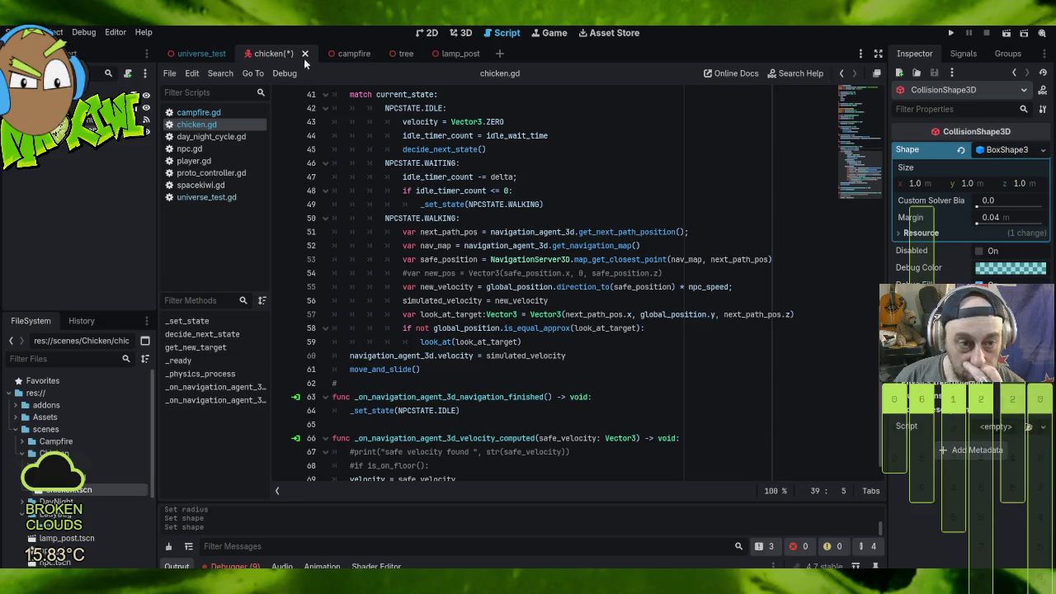
click(460, 33)
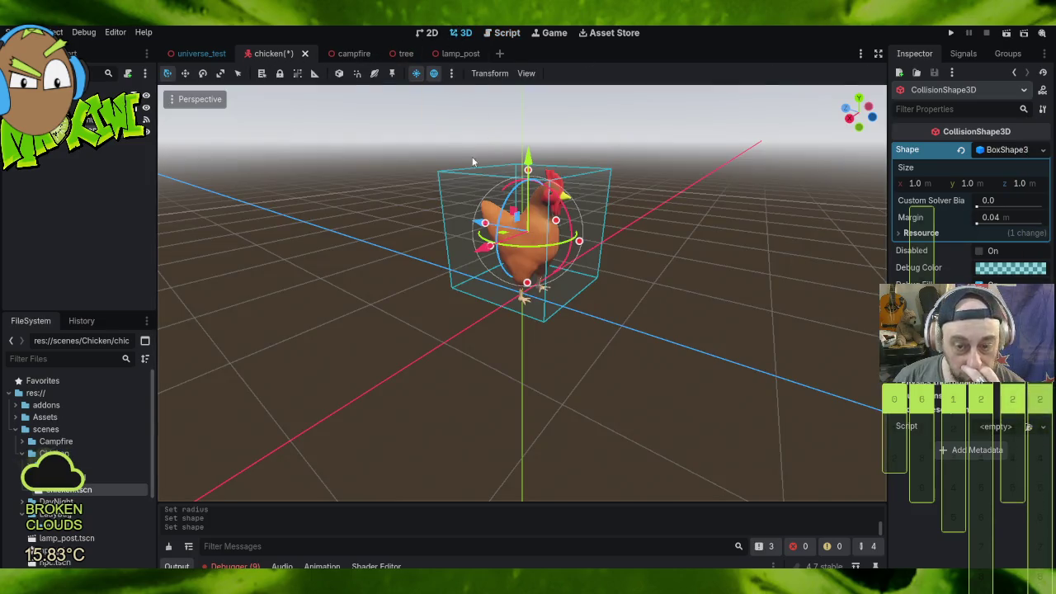
Step: Resize the chicken's collision box to 0.482 × 1.149 × 0.947 and save the scene
mouse_move(403, 251)
mouse_down()
mouse_move(354, 259)
mouse_move(270, 245)
mouse_move(418, 215)
mouse_move(494, 231)
mouse_up()
mouse_move(578, 230)
mouse_down()
mouse_move(566, 232)
mouse_move(642, 245)
mouse_move(445, 239)
mouse_move(575, 234)
mouse_up()
mouse_move(462, 264)
mouse_down()
mouse_move(402, 273)
mouse_move(419, 275)
mouse_up()
mouse_move(459, 230)
mouse_down()
mouse_move(469, 235)
mouse_move(443, 256)
mouse_move(463, 263)
mouse_move(449, 258)
mouse_up()
drag(519, 172, 521, 167)
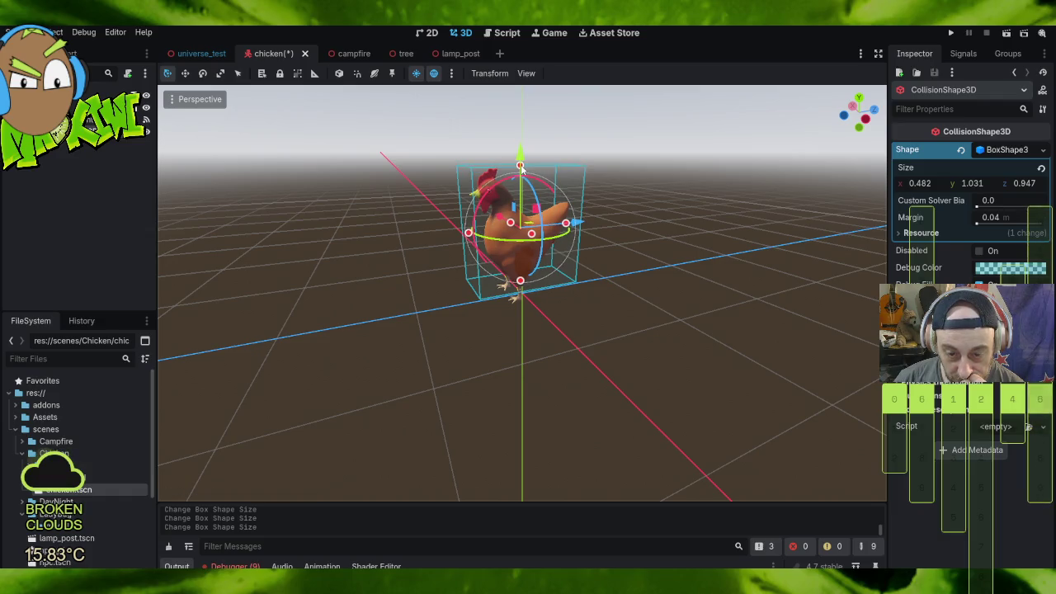
mouse_move(451, 244)
mouse_down()
mouse_move(419, 252)
mouse_move(418, 221)
mouse_up()
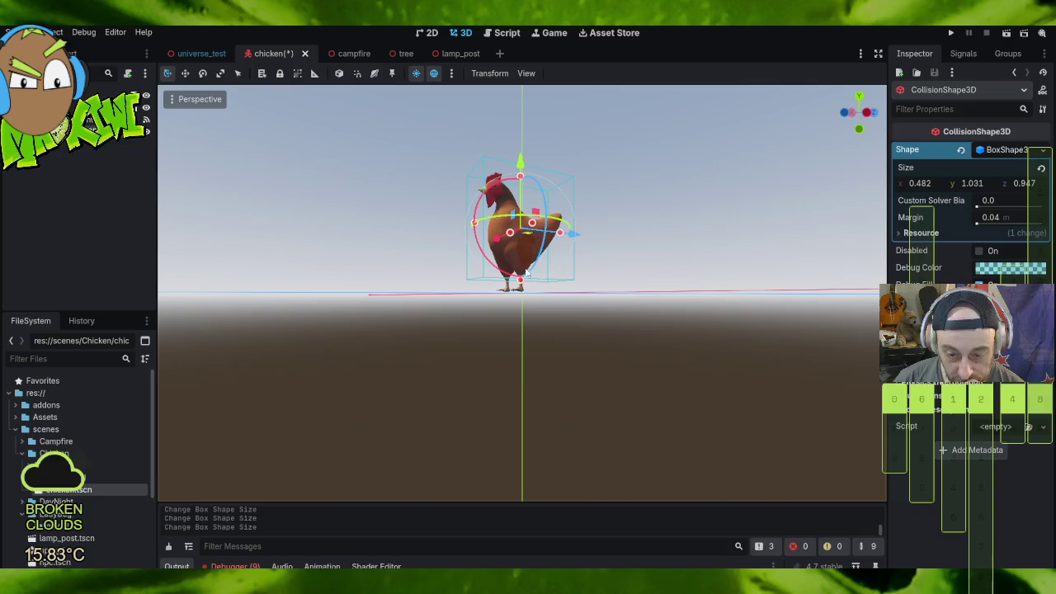
drag(520, 283, 523, 296)
drag(633, 281, 596, 304)
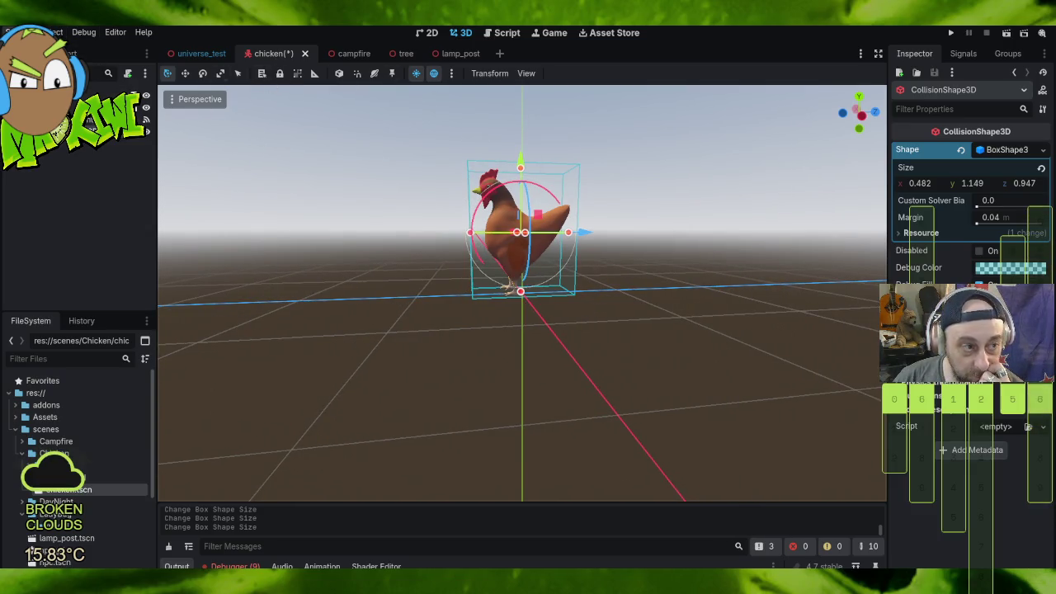
click(17, 32)
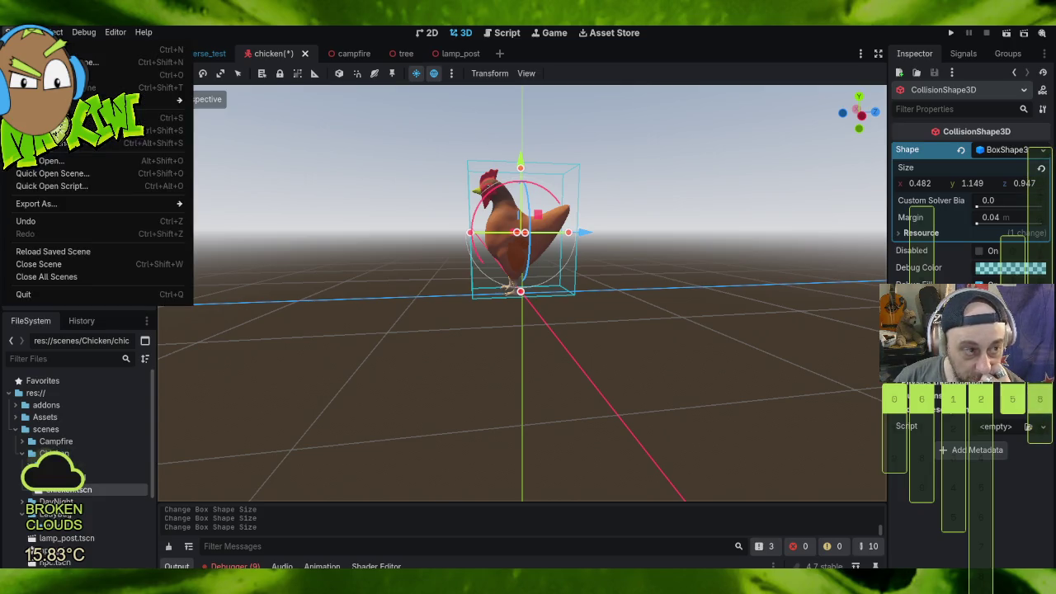
click(66, 136)
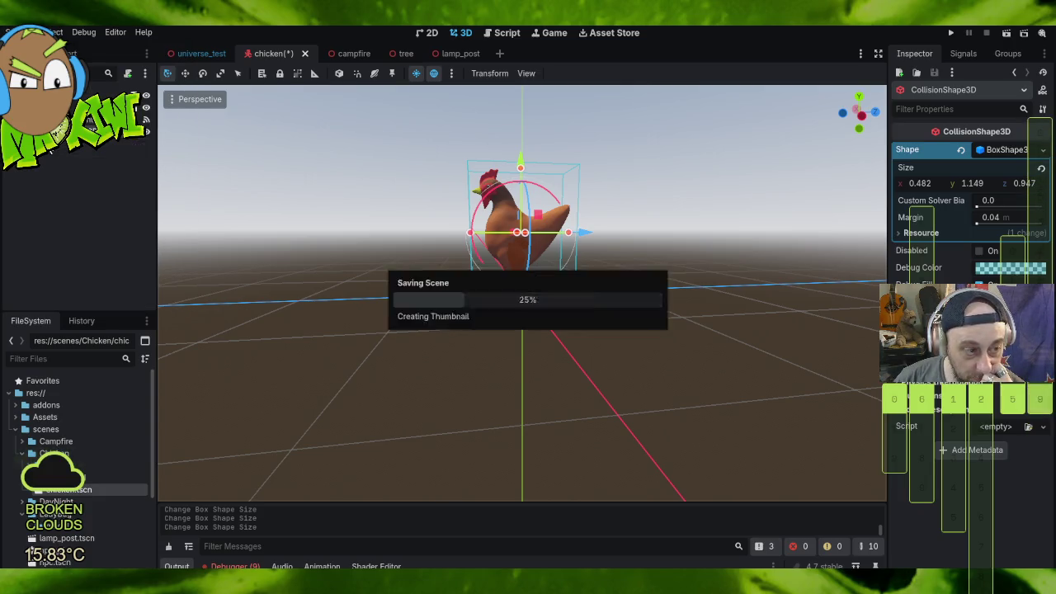
Step: In universe_test, clear the NavigationMesh and bake a new one, then return to the chicken tab
click(288, 224)
click(193, 53)
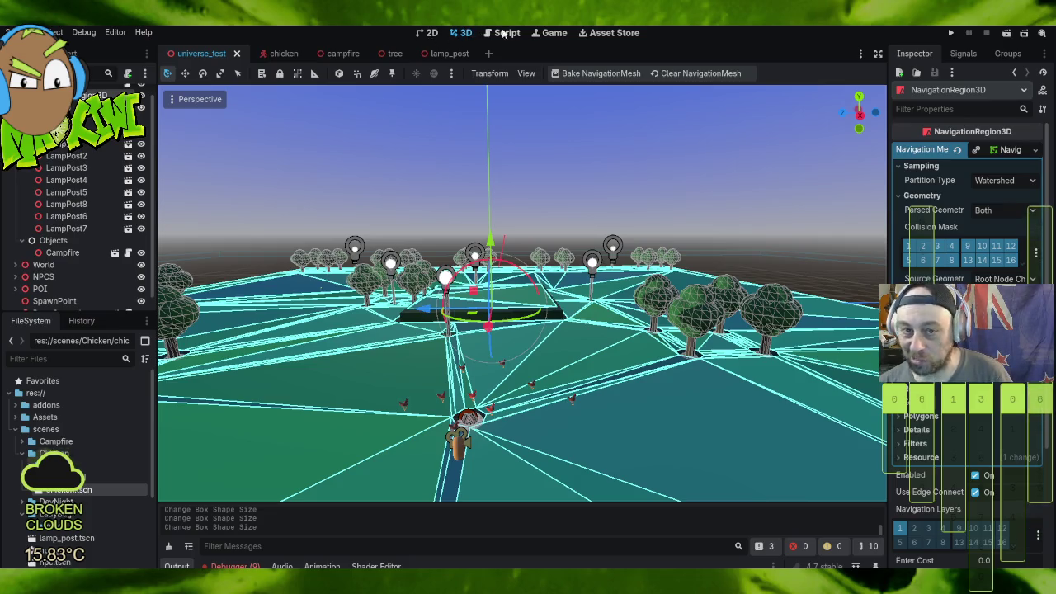
click(685, 74)
scroll(623, 311, down, 5)
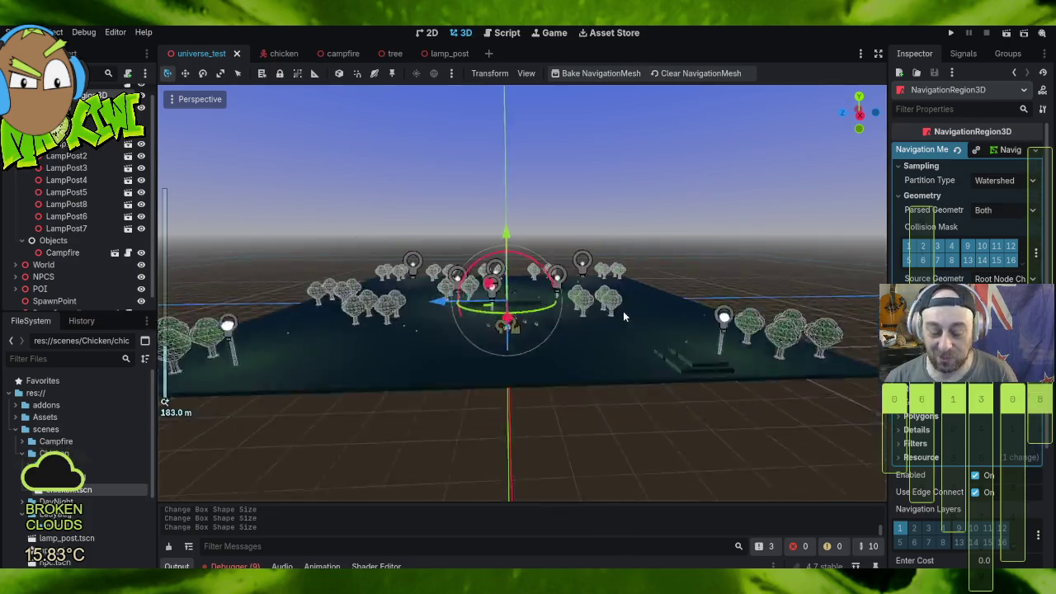
click(591, 76)
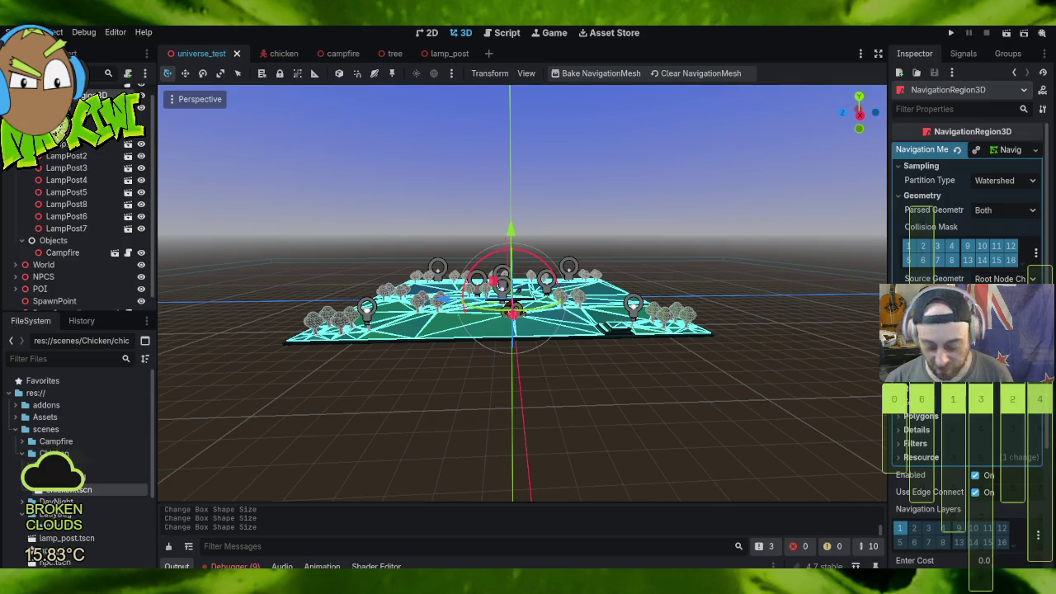
click(279, 56)
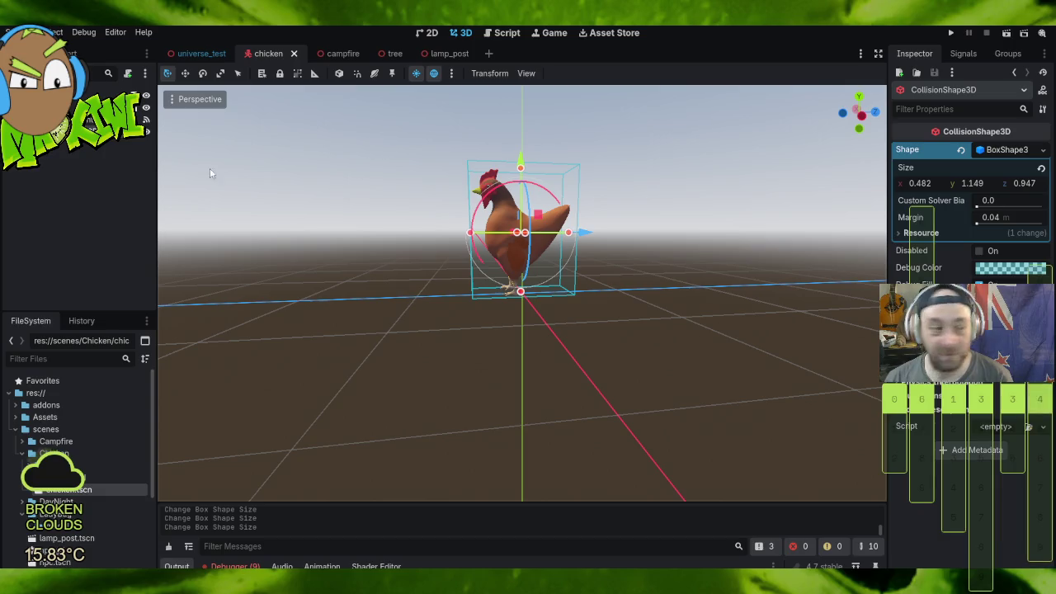
click(73, 107)
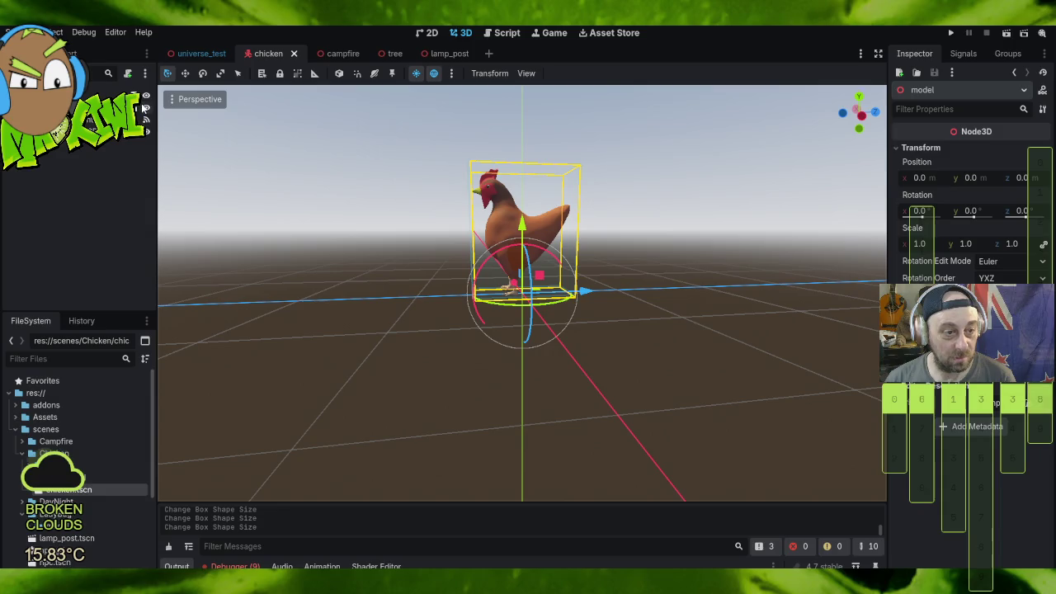
click(520, 183)
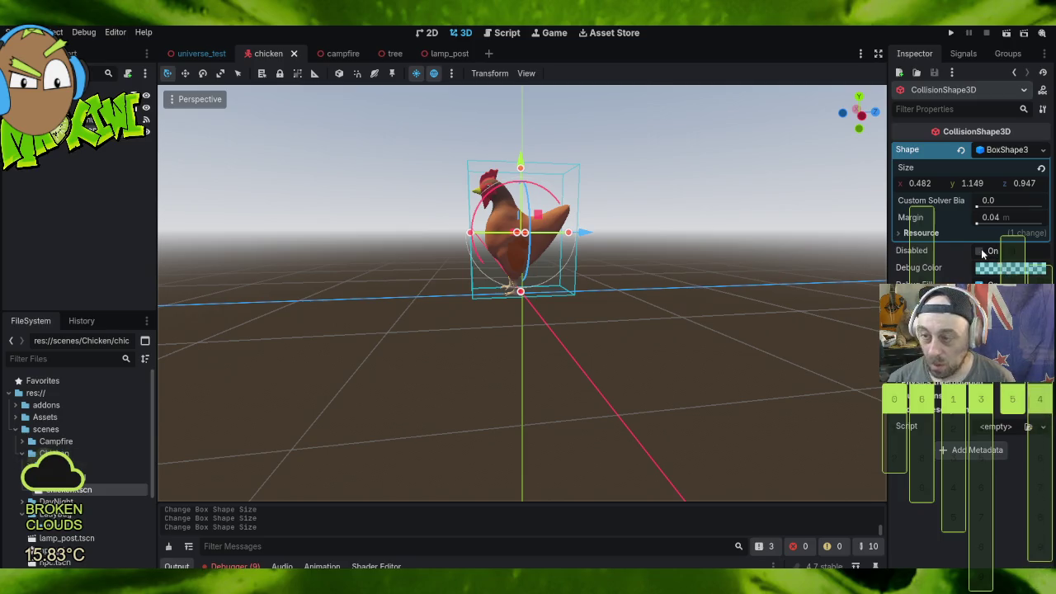
click(566, 233)
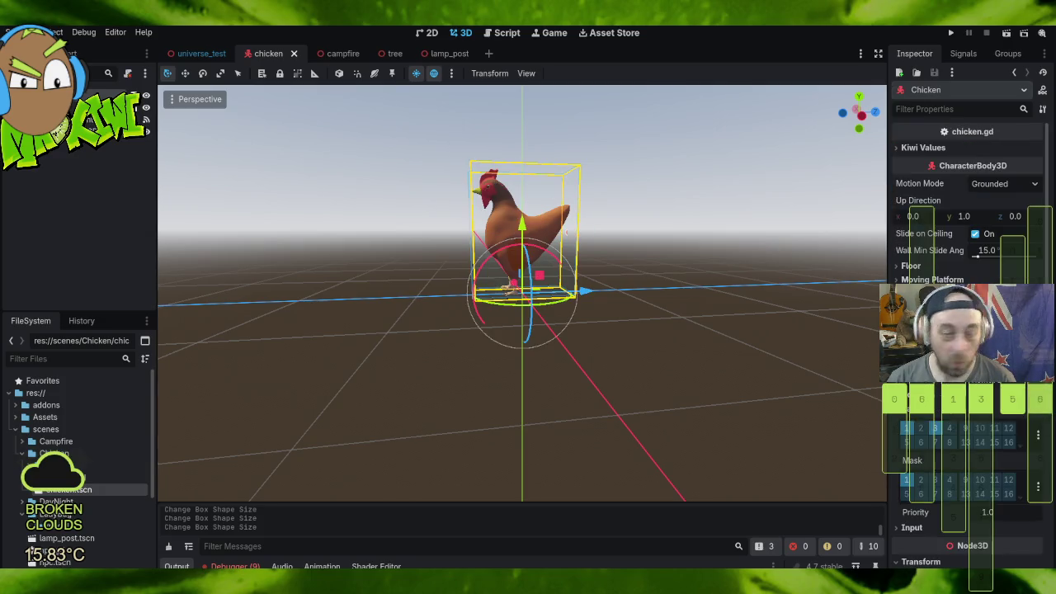
scroll(965, 330, down, 5)
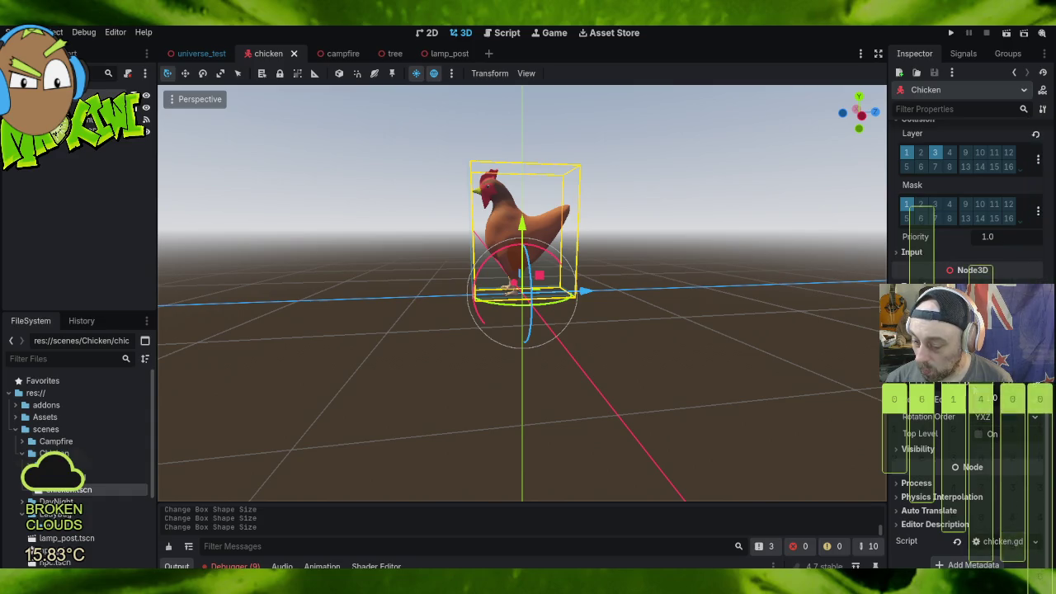
scroll(975, 172, up, 3)
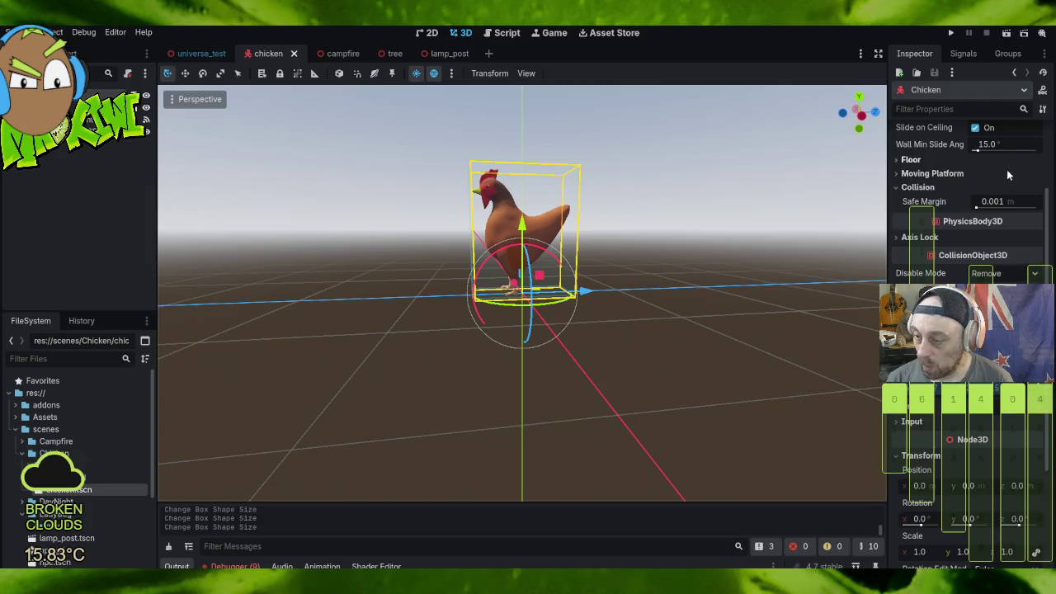
scroll(1008, 179, up, 2)
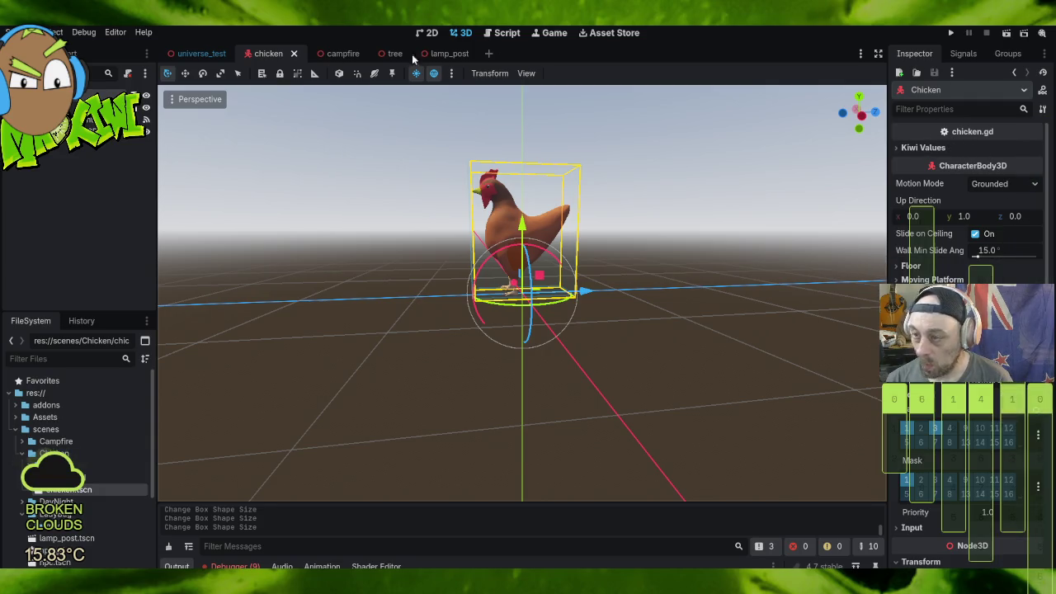
Step: Save the chicken scene and switch to the universe_test level
click(16, 31)
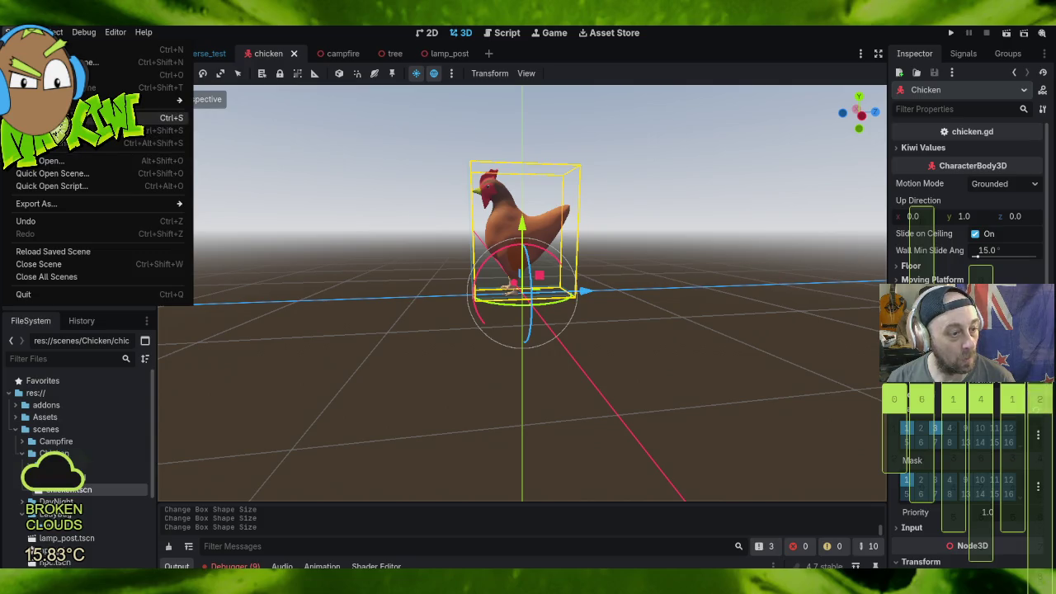
click(83, 119)
click(202, 53)
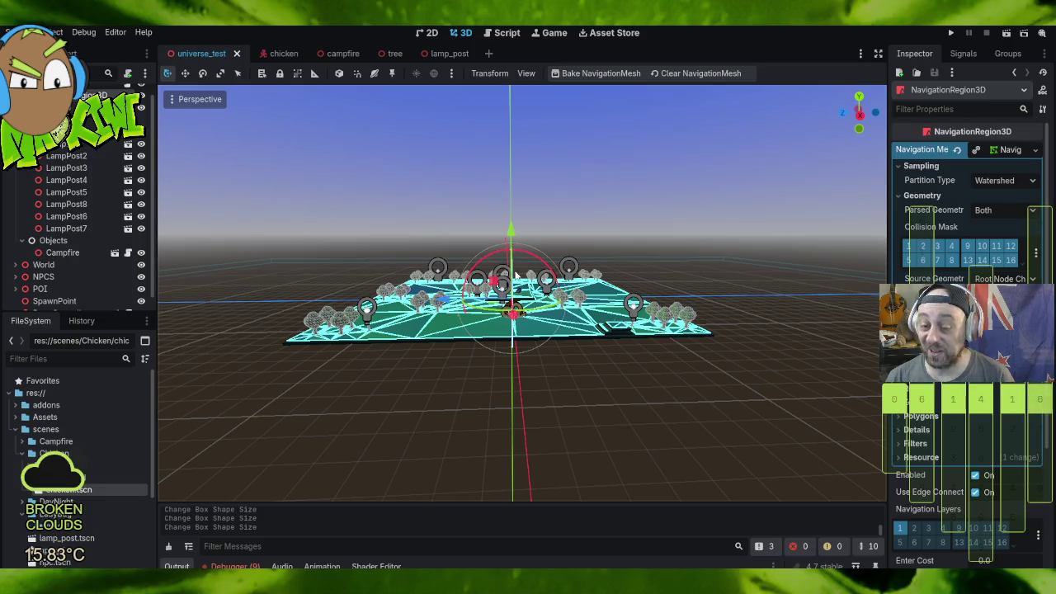
Step: Move the view toward the chickens and lamp posts and clear the level's navigation mesh
scroll(512, 289, down, 5)
mouse_move(567, 360)
mouse_down()
mouse_move(401, 375)
mouse_move(460, 374)
mouse_move(474, 387)
mouse_up()
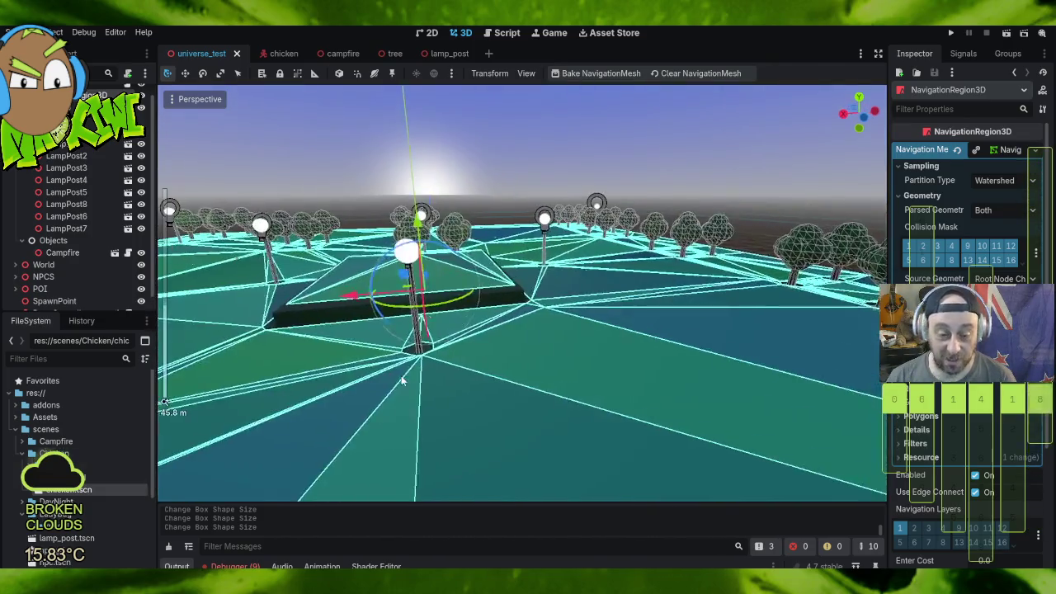
scroll(467, 377, up, 5)
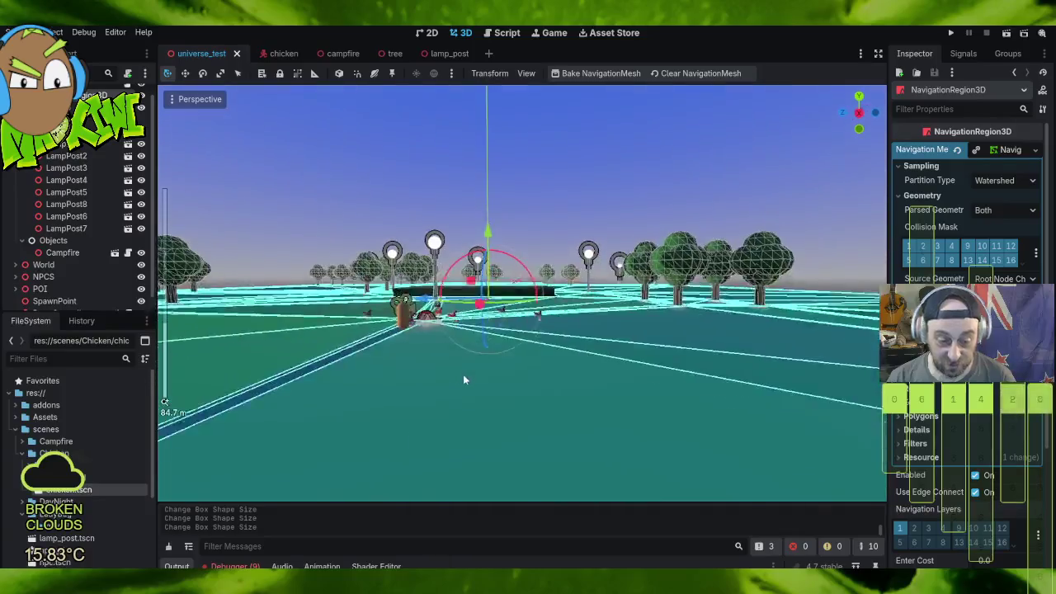
scroll(477, 384, up, 3)
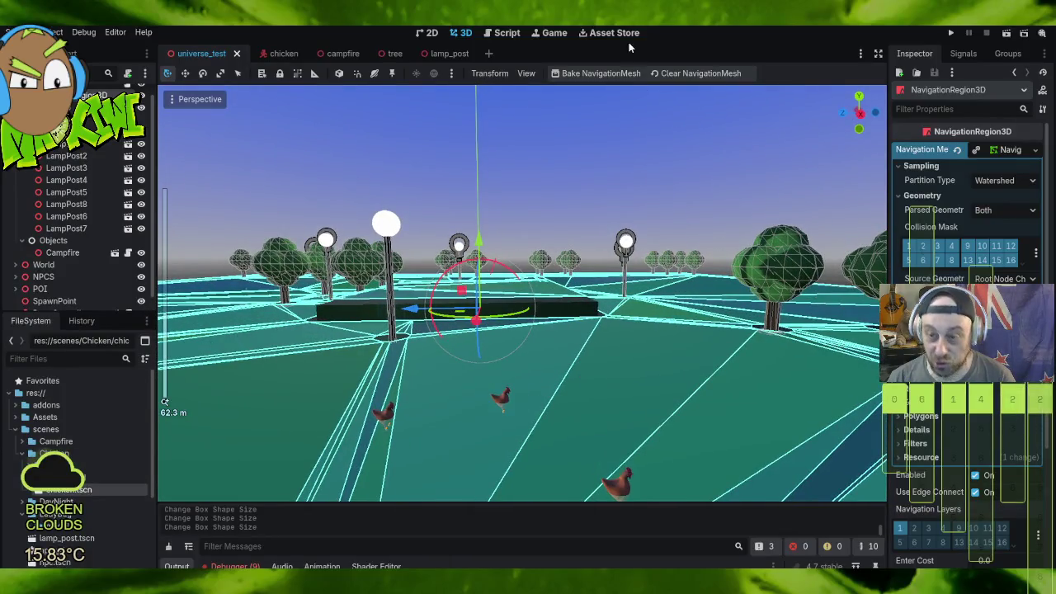
click(673, 73)
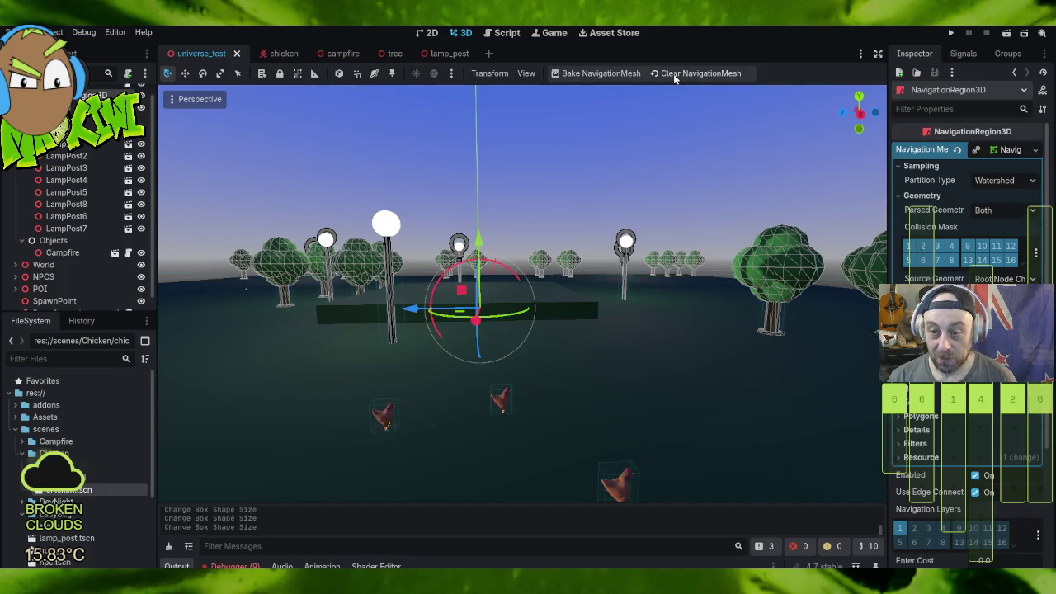
Step: Bake a fresh navigation mesh for the level and start a test run
click(598, 75)
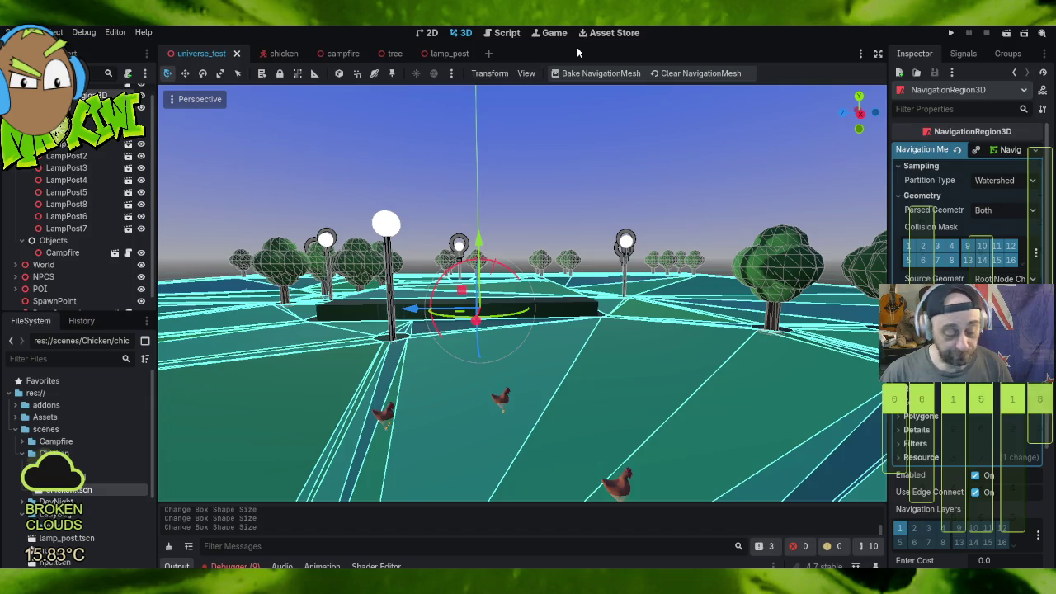
click(574, 264)
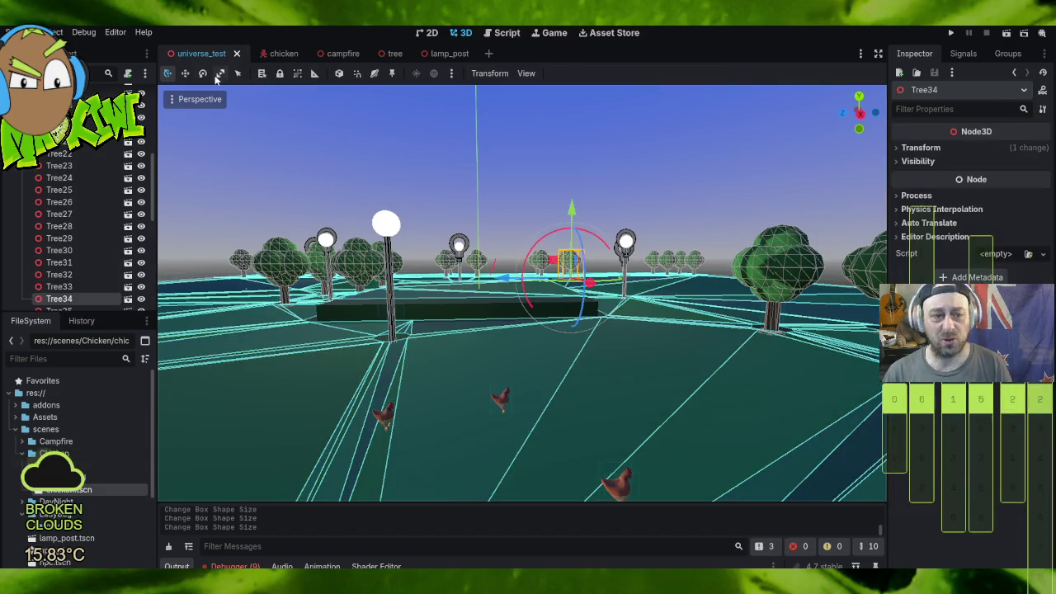
click(959, 34)
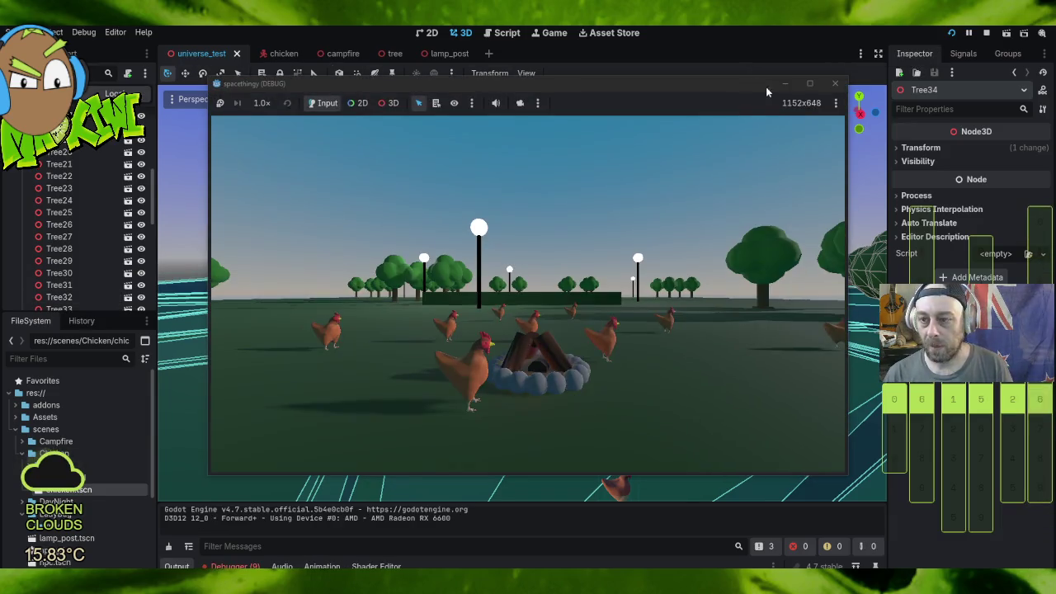
Step: Maximise the game window, watch the chickens around the campfire, then stop the run
click(810, 83)
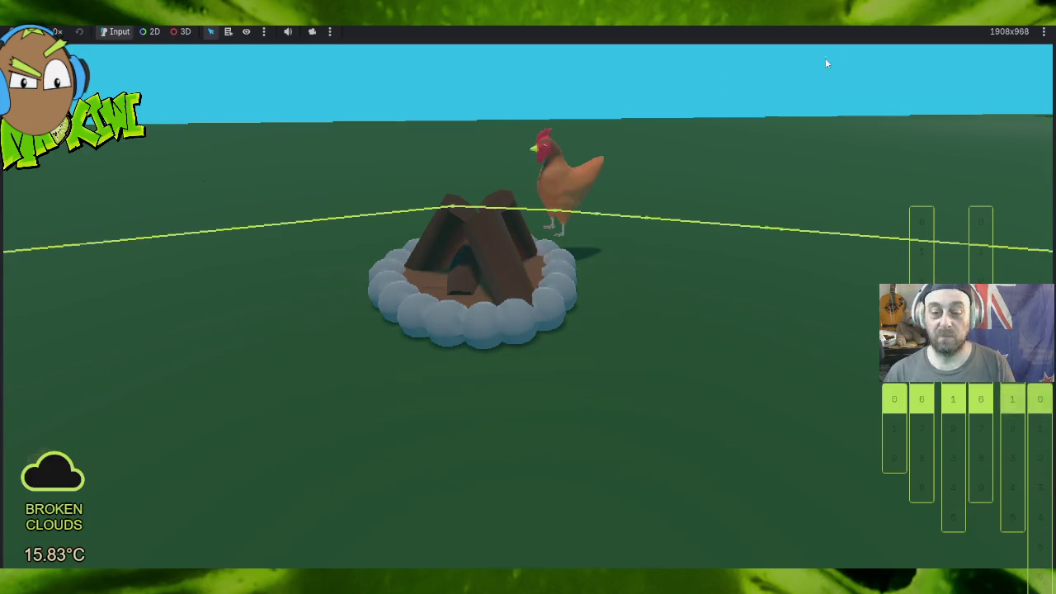
key(F8)
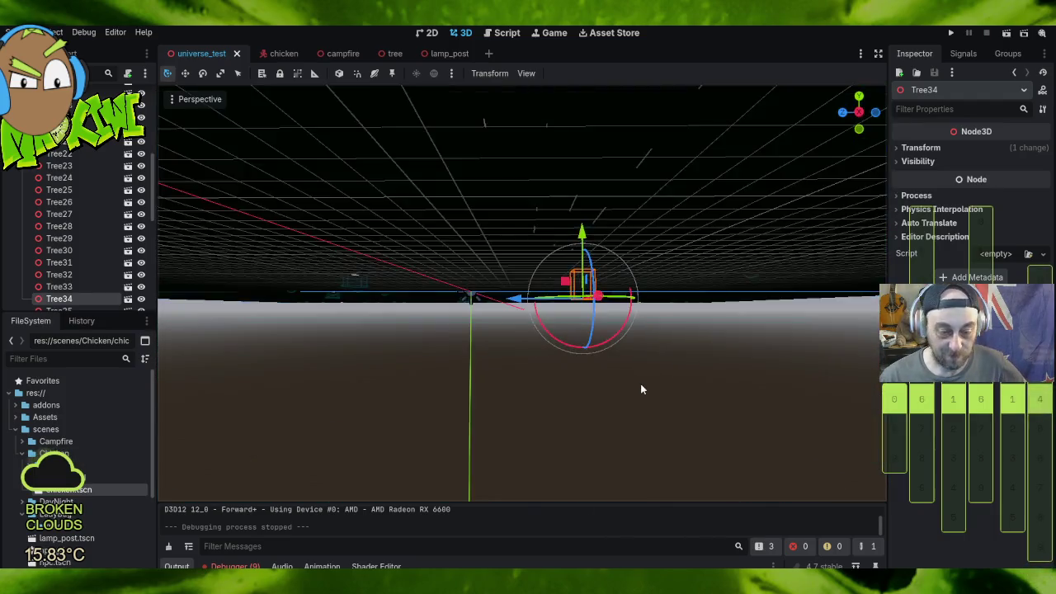
scroll(655, 401, down, 10)
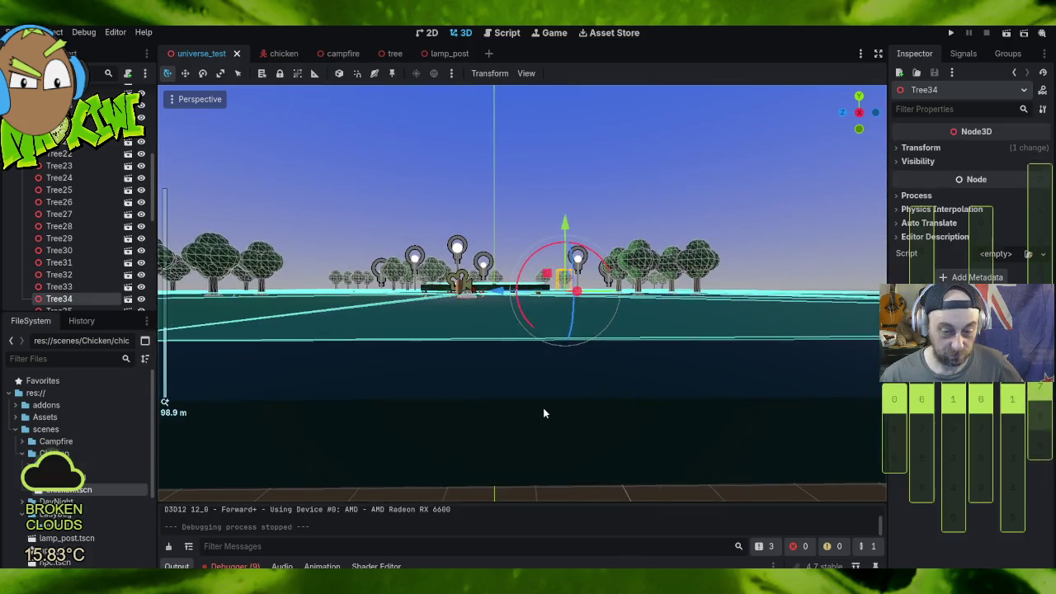
scroll(545, 413, up, 3)
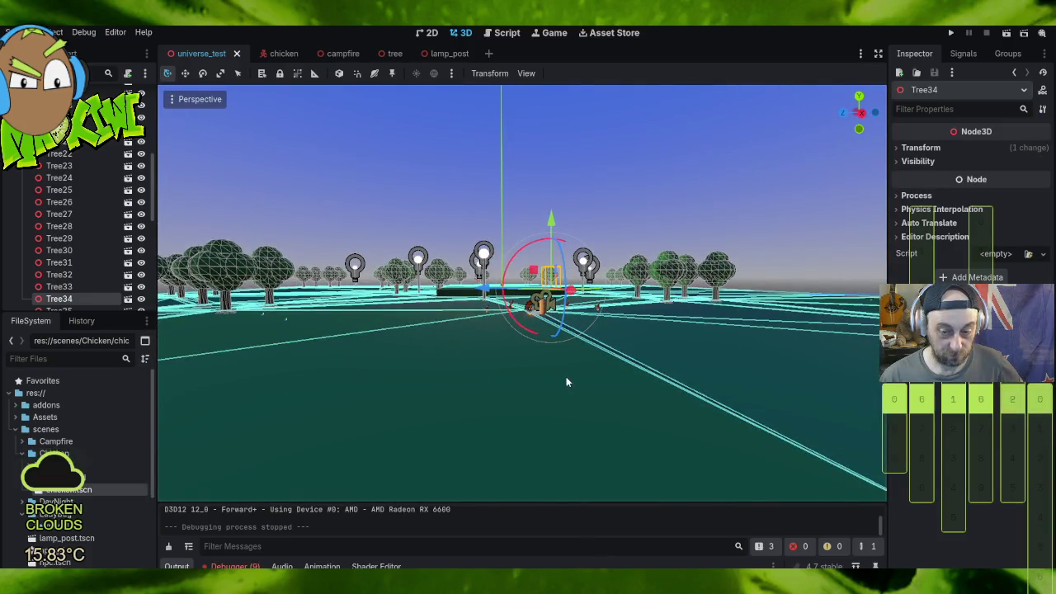
scroll(566, 376, down, 5)
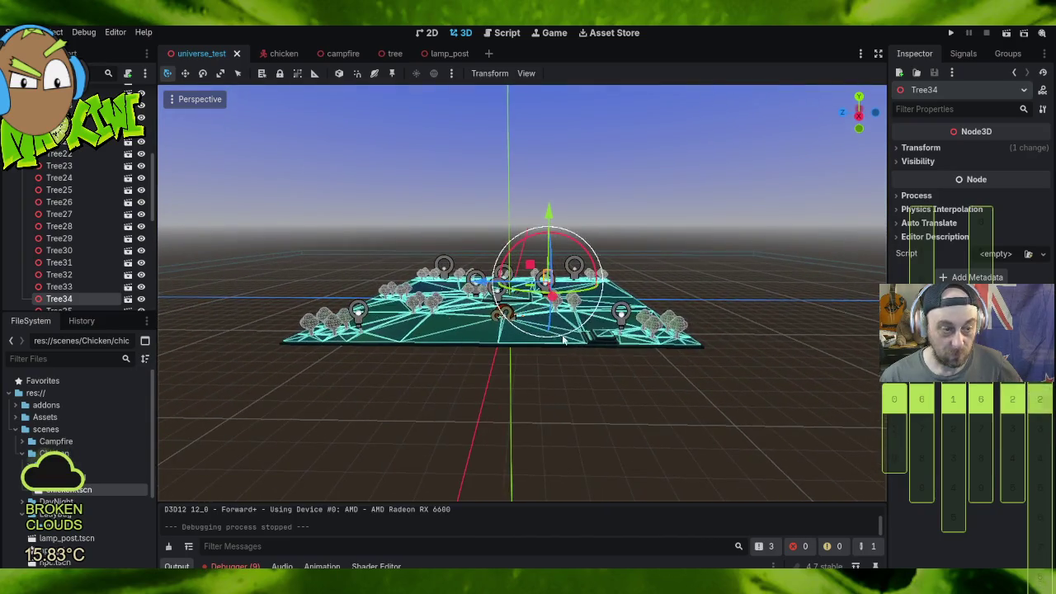
scroll(569, 346, up, 5)
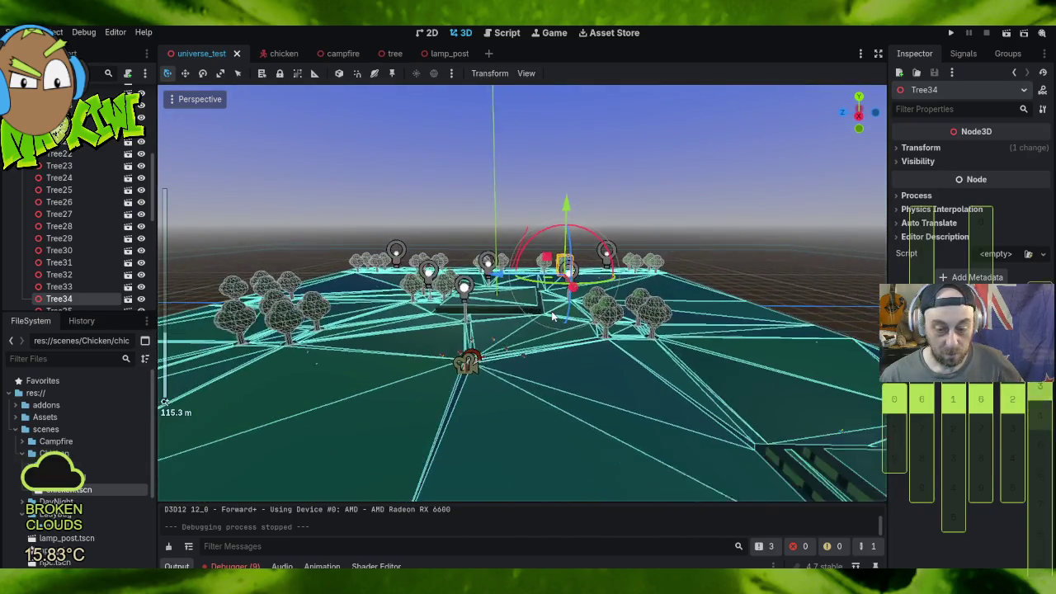
scroll(552, 316, up, 5)
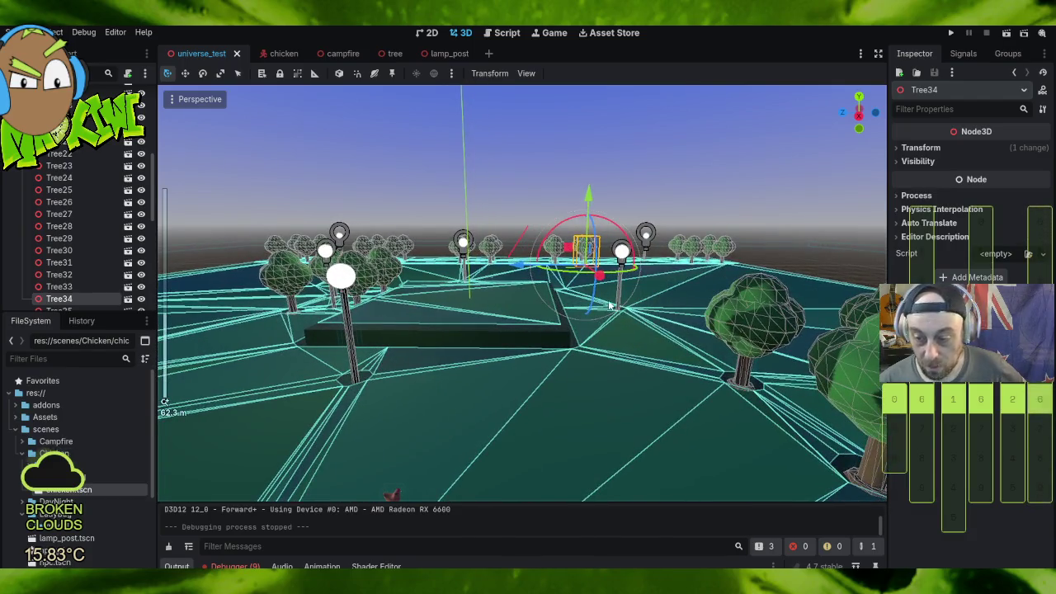
drag(611, 307, 611, 341)
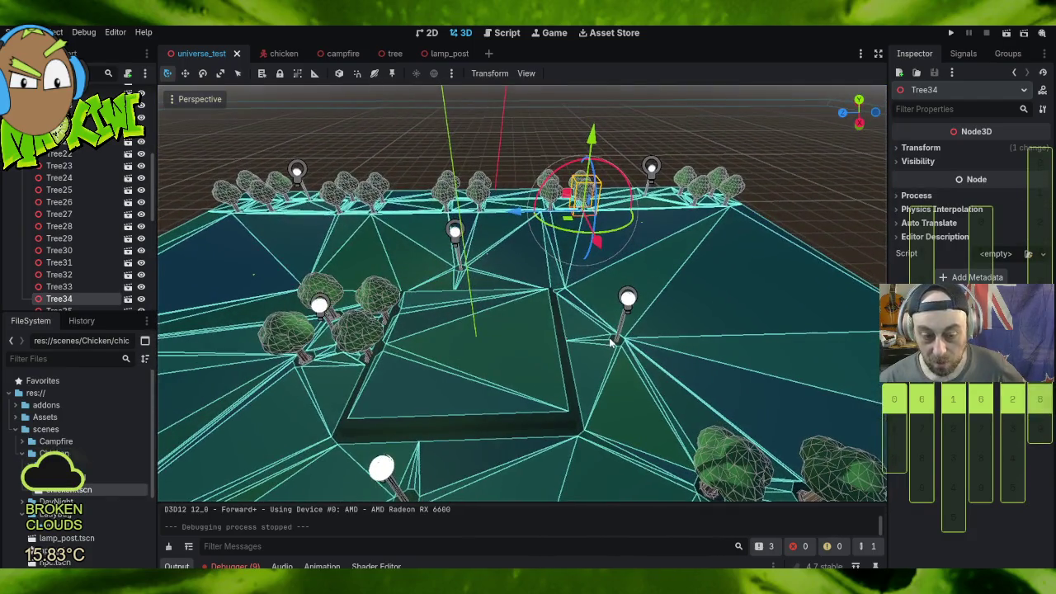